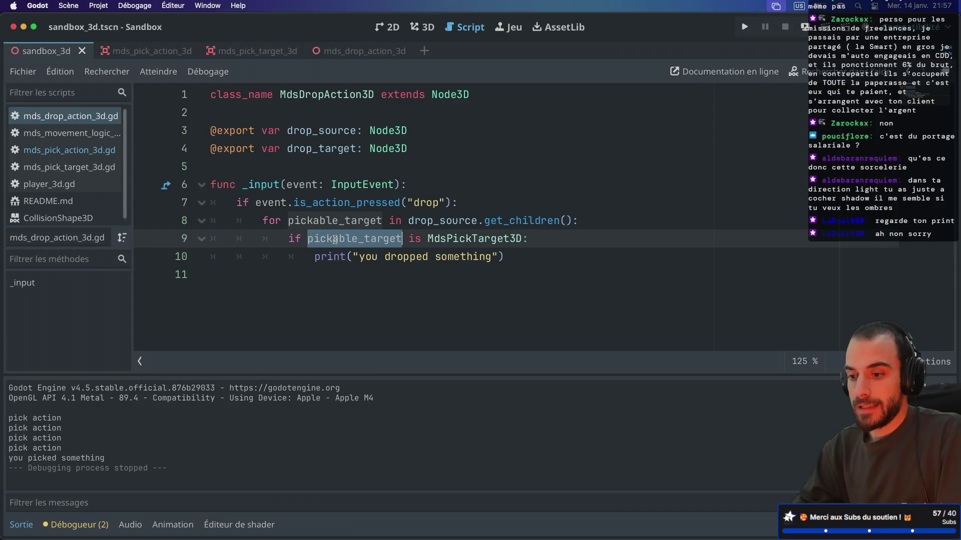
- Restore the side docks and start a new global group for MdsPickTarget3D in the Groups tab
{"action": "key", "text": "super+ctrl+d"}
{"action": "left_click", "coordinate": [290, 142]}
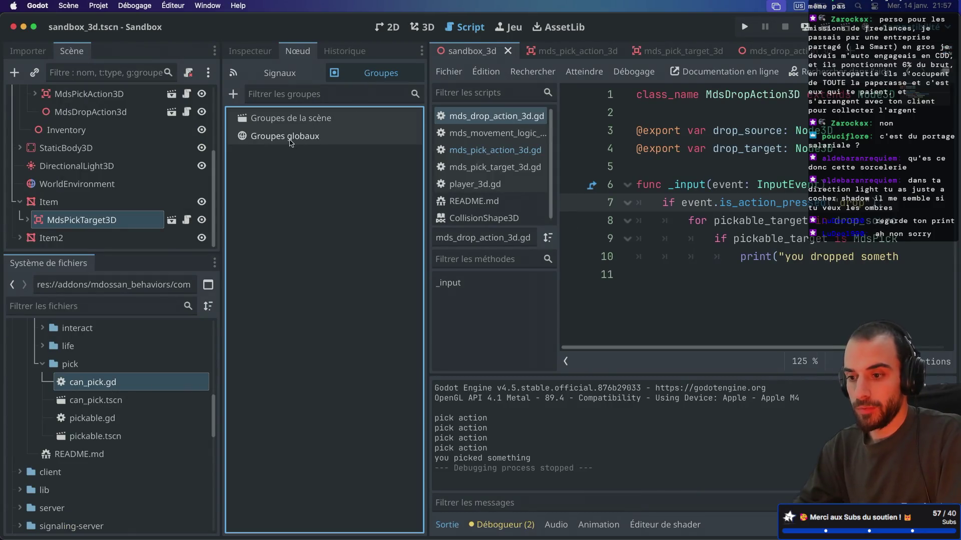
{"action": "left_click", "coordinate": [233, 94]}
{"action": "left_click", "coordinate": [587, 236]}
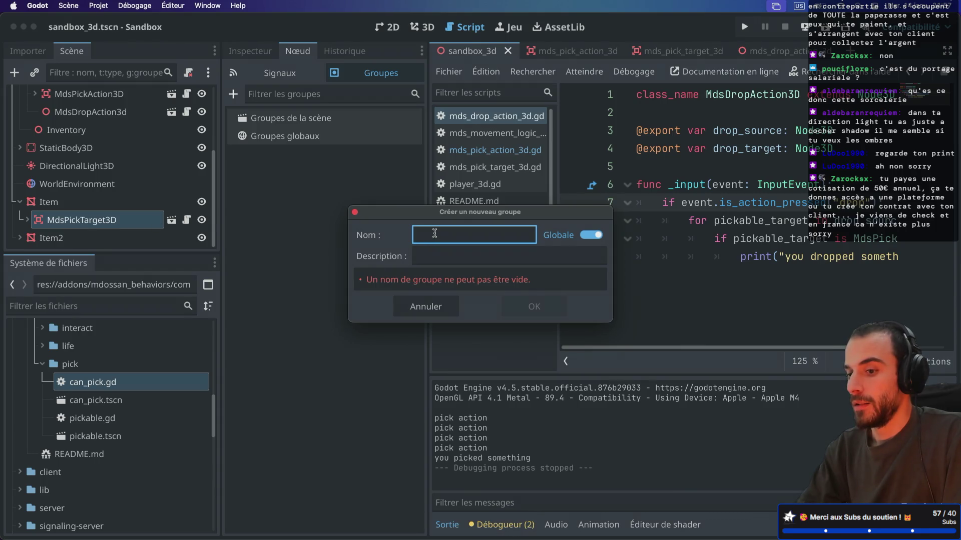
- Name the global group 'pick_target' and confirm it with MdsPickTarget3D as its member
{"action": "type", "text": "p"}
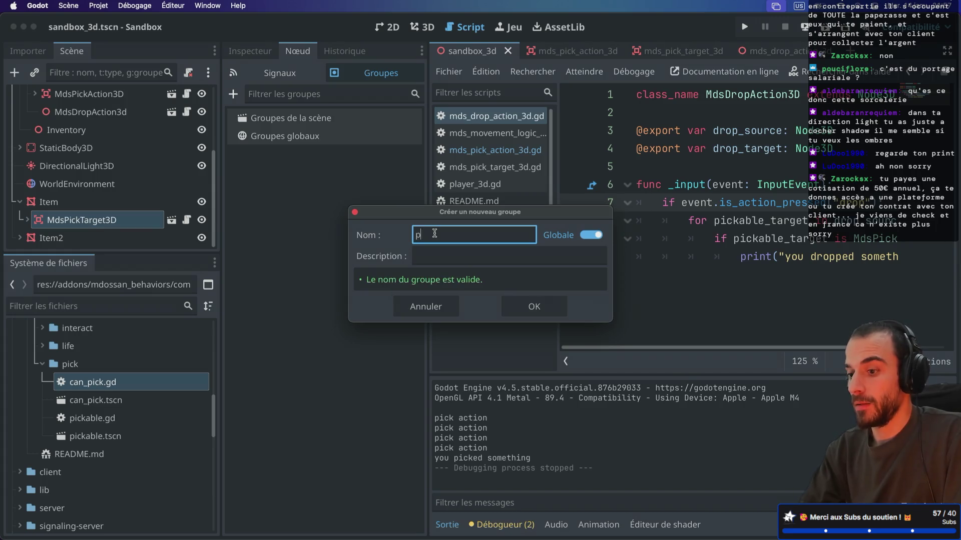
{"action": "type", "text": "ick_target"}
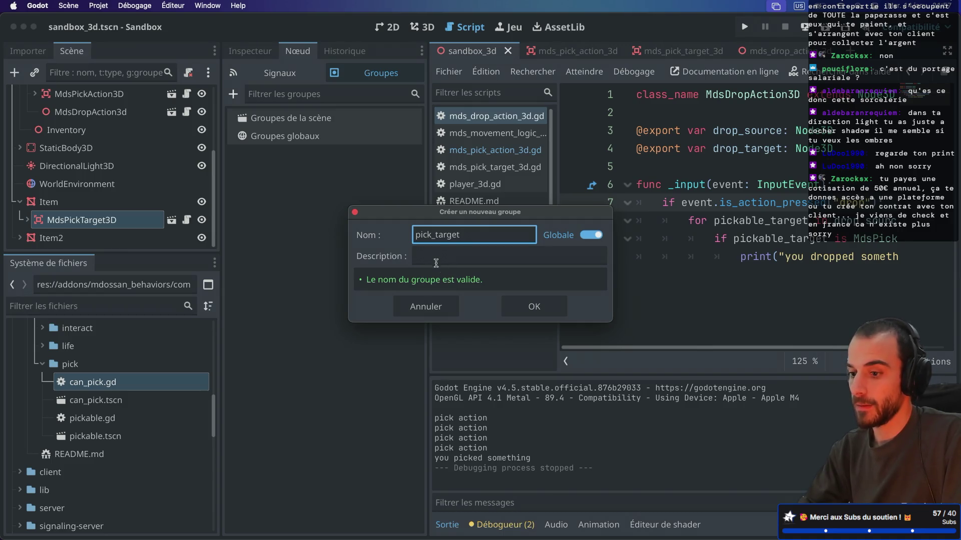
{"action": "left_click", "coordinate": [431, 259]}
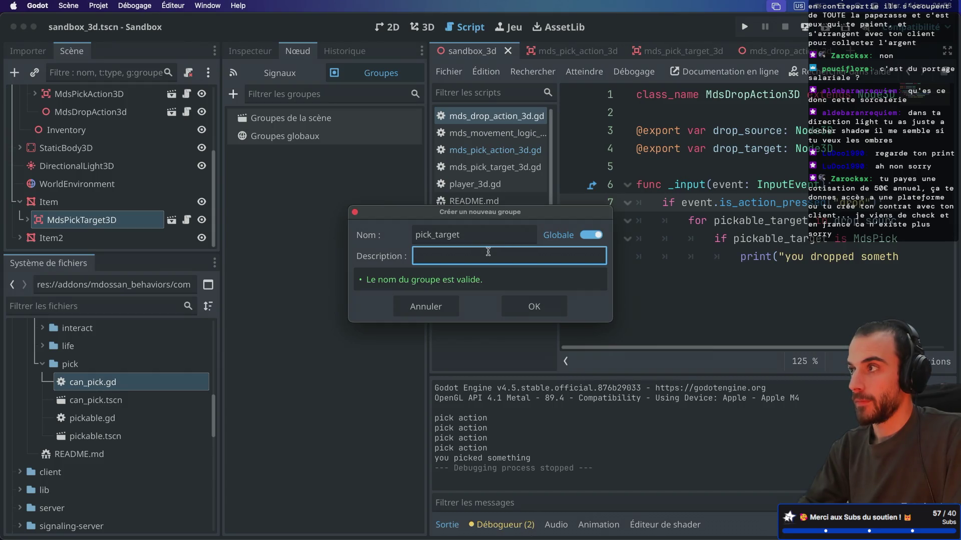
{"action": "left_click", "coordinate": [534, 307]}
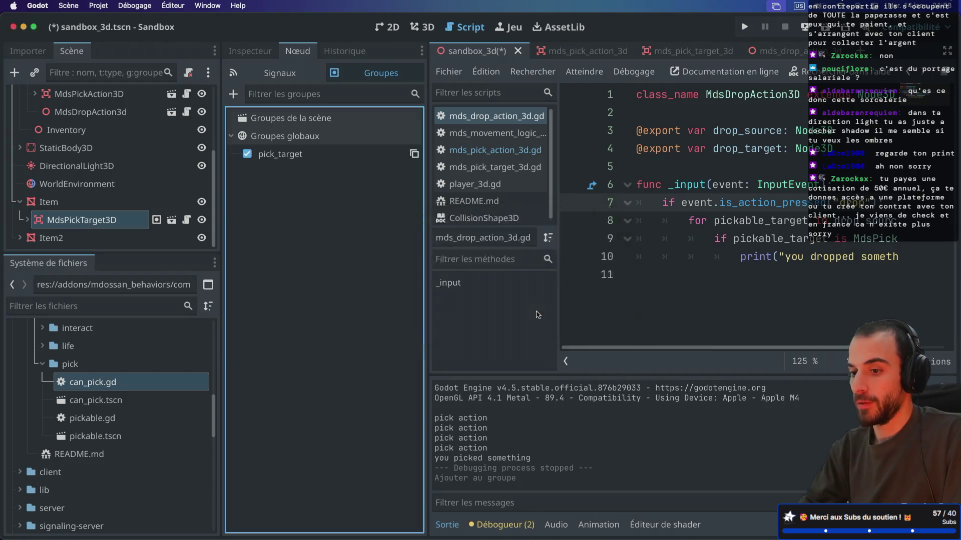
- Tick pick_target for Item, untick it for MdsPickTarget3D, and verify both nodes' memberships
{"action": "left_click", "coordinate": [84, 203]}
{"action": "left_click", "coordinate": [248, 154]}
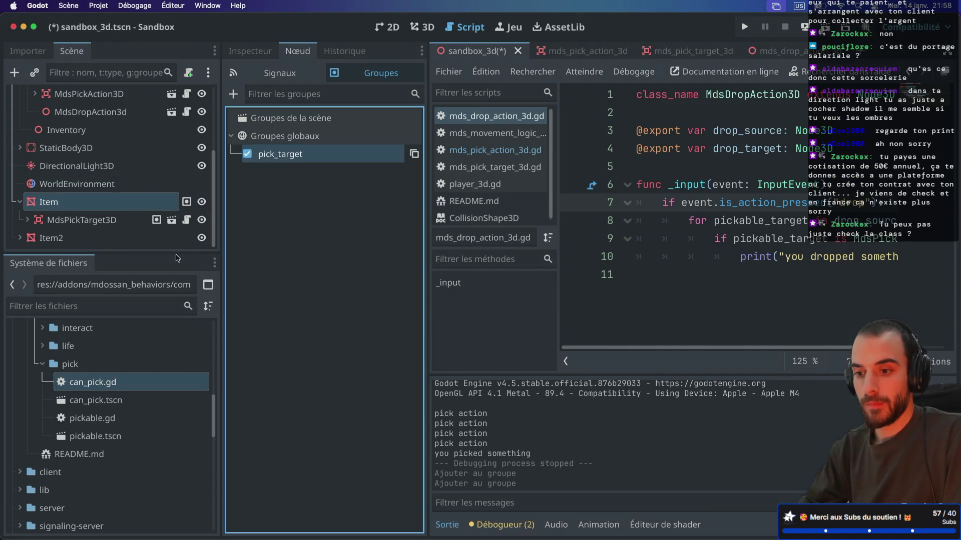
{"action": "left_click", "coordinate": [103, 222]}
{"action": "left_click", "coordinate": [248, 154]}
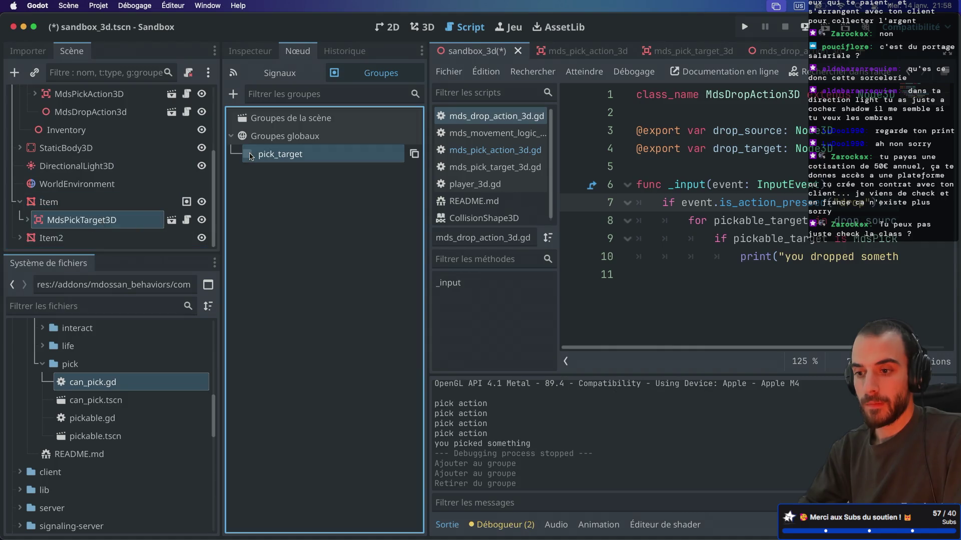
{"action": "left_click", "coordinate": [106, 208]}
{"action": "left_click", "coordinate": [116, 221]}
{"action": "left_click", "coordinate": [127, 206]}
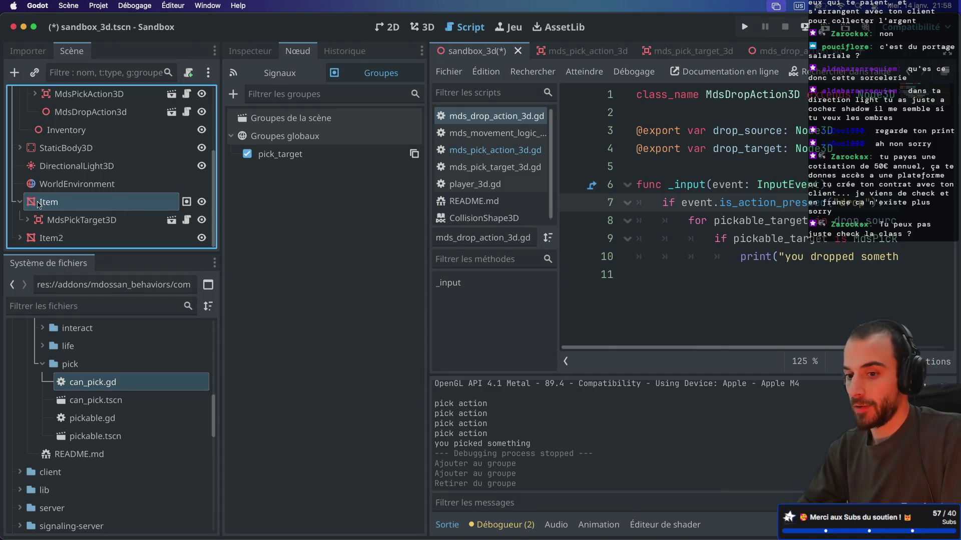
{"action": "key", "text": "ctrl+super+d"}
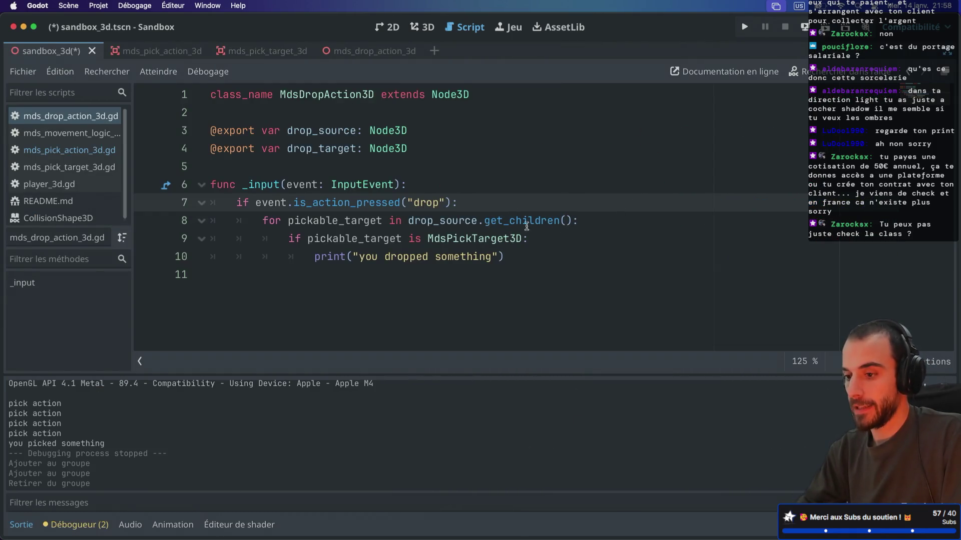
{"action": "key", "text": "ctrl+super+d"}
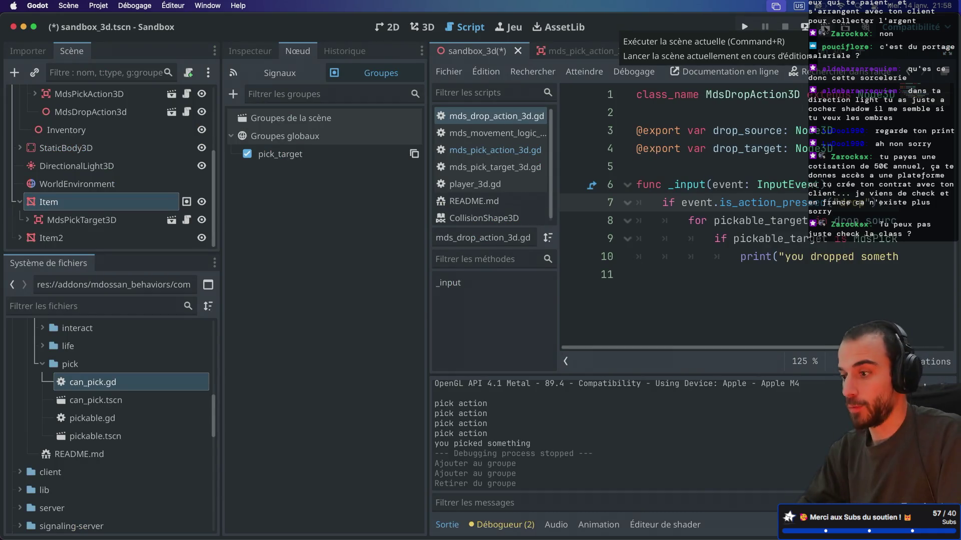
- Save and run the scene, then expand Player3D > Inventory in the live remote scene tree
{"action": "key", "text": "super+s"}
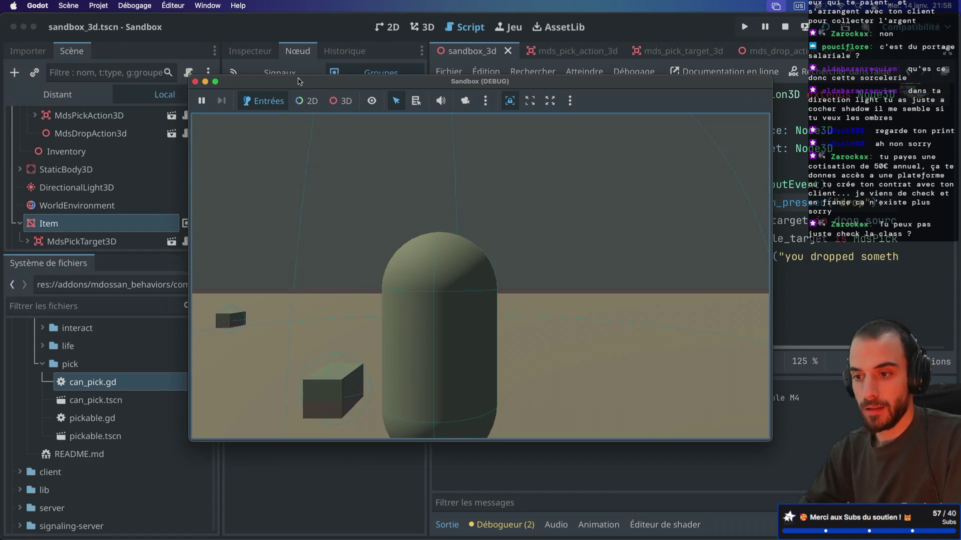
{"action": "left_click_drag", "start_coordinate": [298, 81], "coordinate": [436, 78]}
{"action": "left_click", "coordinate": [57, 94]}
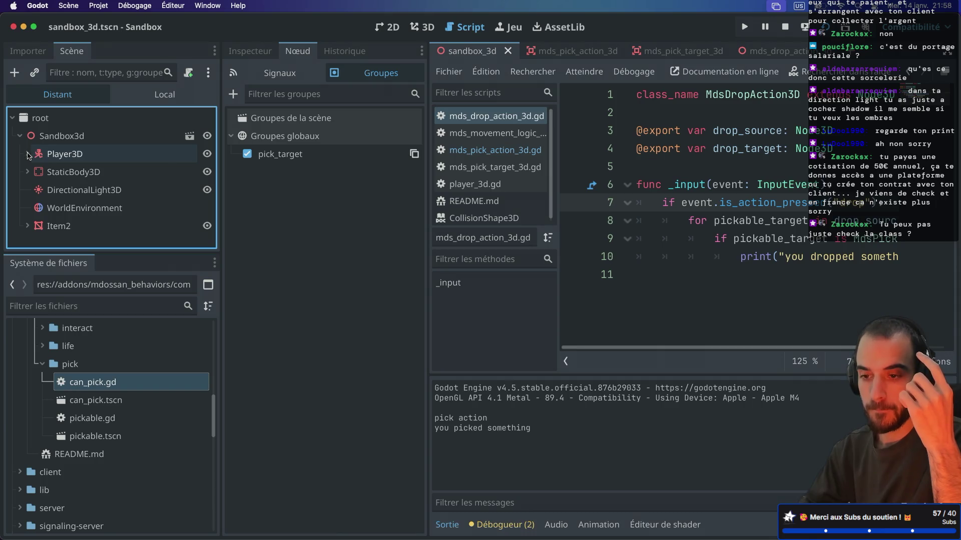
{"action": "left_click", "coordinate": [28, 154]}
{"action": "scroll", "coordinate": [30, 150], "scroll_direction": "down", "scroll_amount": 2}
{"action": "left_click", "coordinate": [35, 194]}
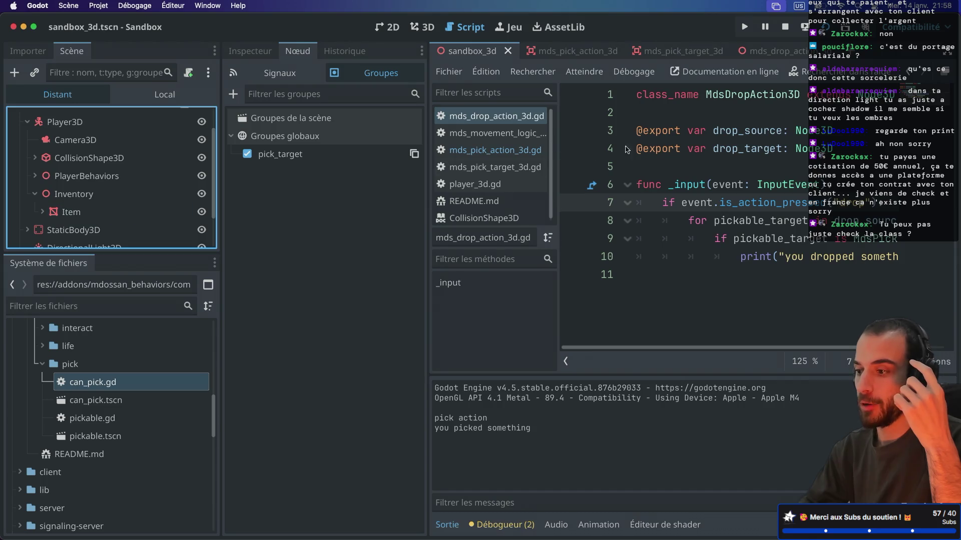
- Open mds_pick_target_3d.gd, inspect the Item node under Inventory, then switch to Safari
{"action": "key", "text": "Down"}
{"action": "key", "text": "Down"}
{"action": "key", "text": "Down"}
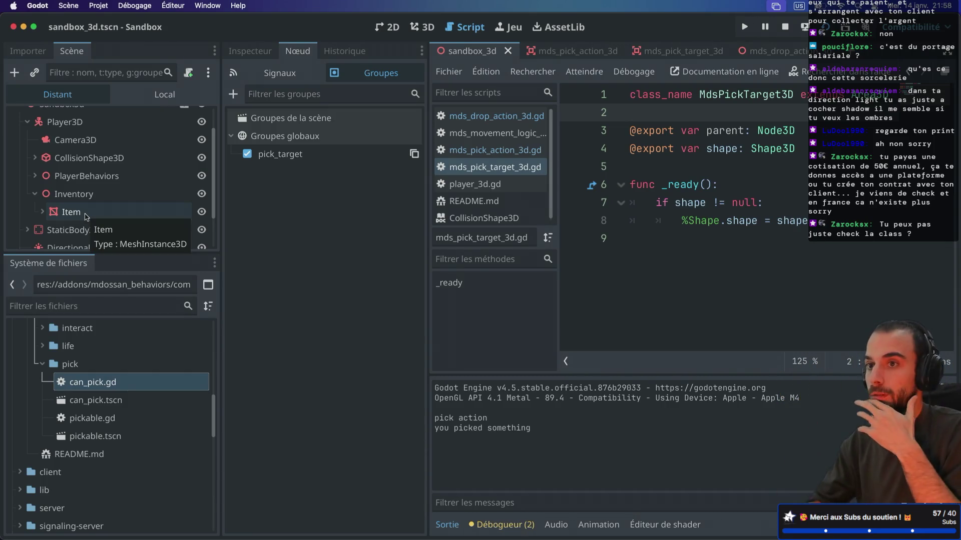
{"action": "left_click", "coordinate": [43, 212]}
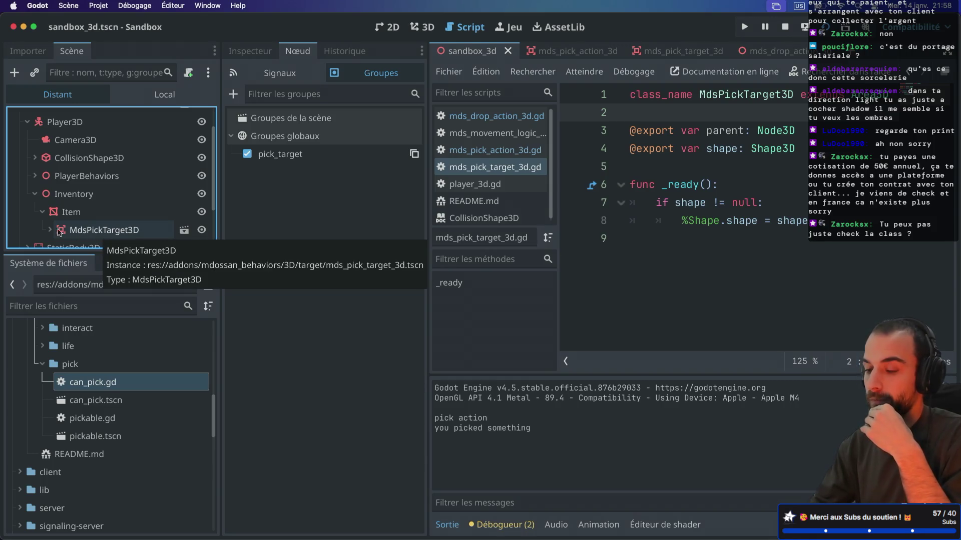
{"action": "left_click", "coordinate": [43, 213]}
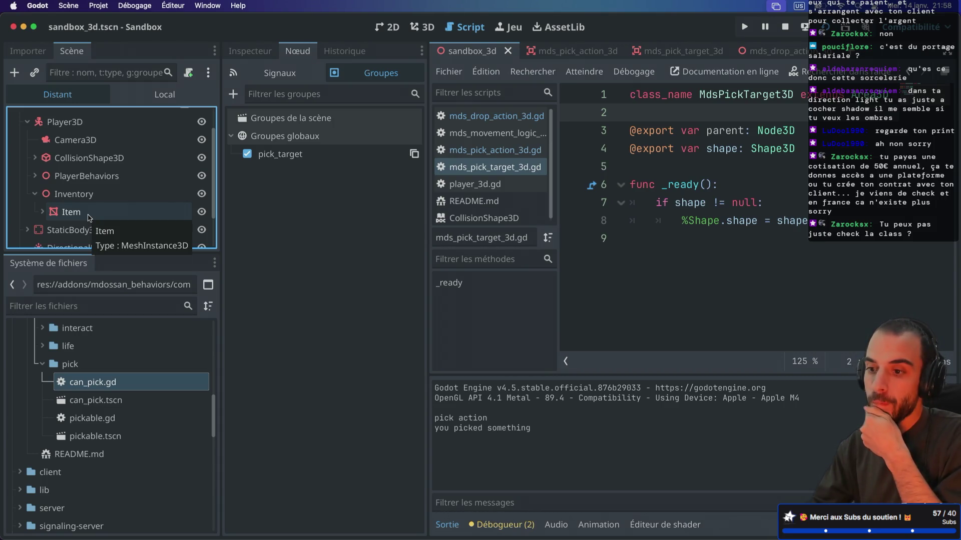
{"action": "key", "text": "super+Tab"}
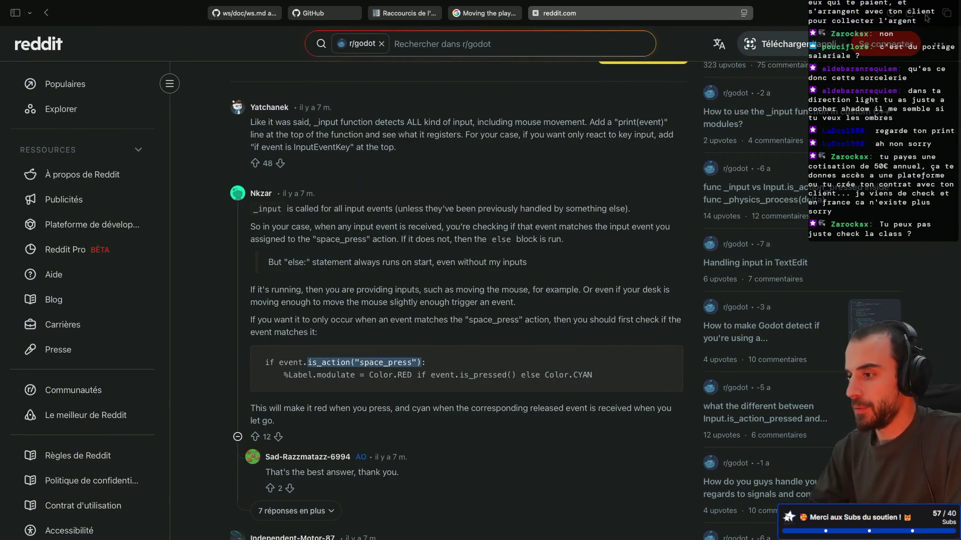
- Search the web for 'godot add group at runtime' in a new tab and scroll the results
{"action": "left_click", "coordinate": [928, 16]}
{"action": "type", "text": "godot add"}
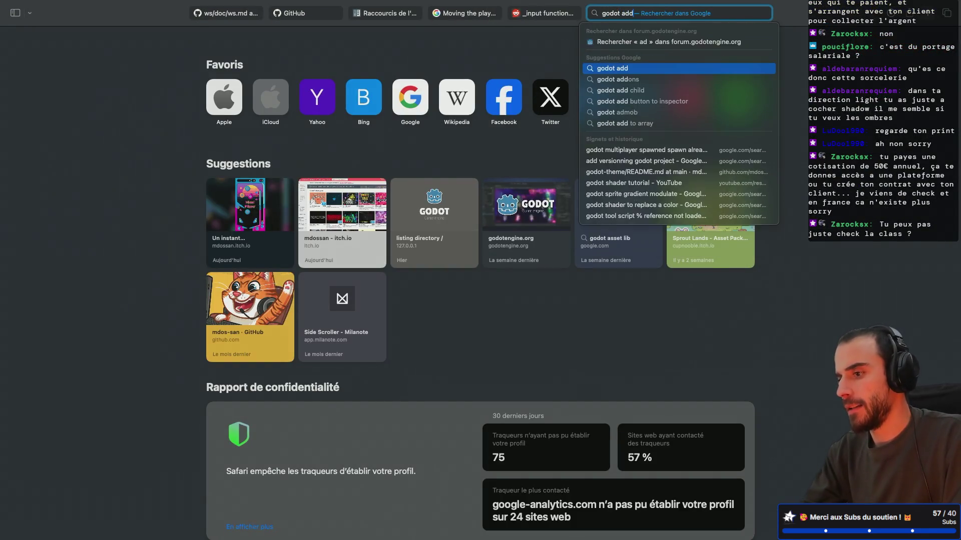
{"action": "type", "text": " group at "}
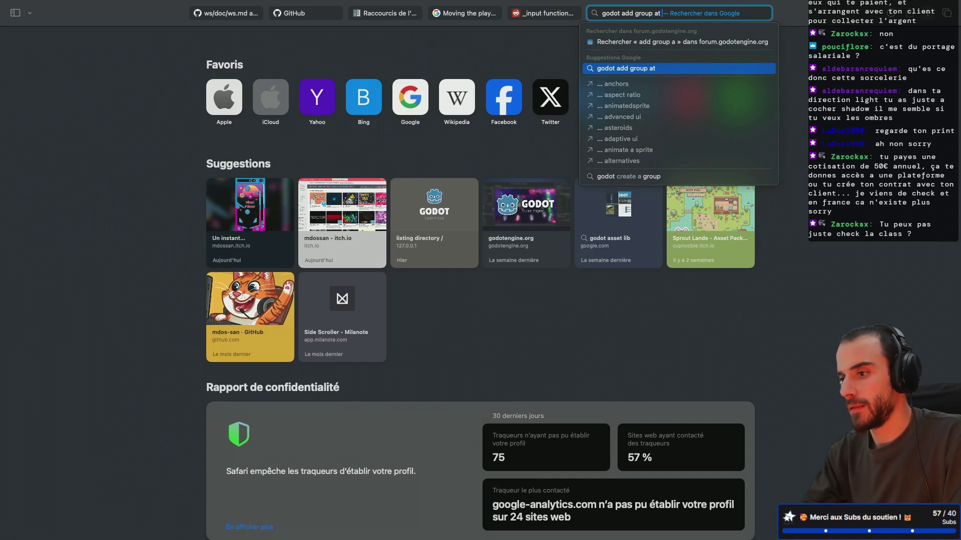
{"action": "type", "text": "runtime"}
{"action": "key", "text": "Return"}
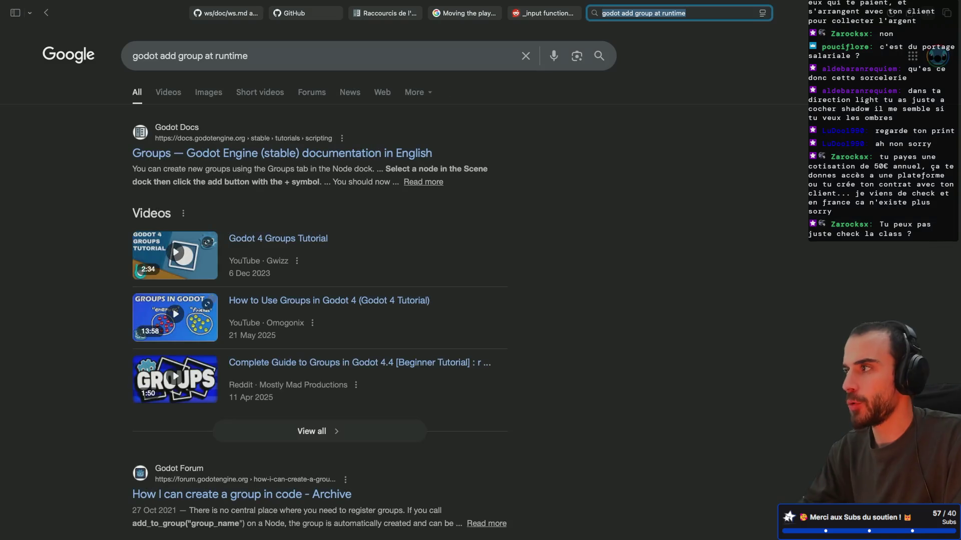
{"action": "scroll", "coordinate": [367, 161], "scroll_direction": "down", "scroll_amount": 1}
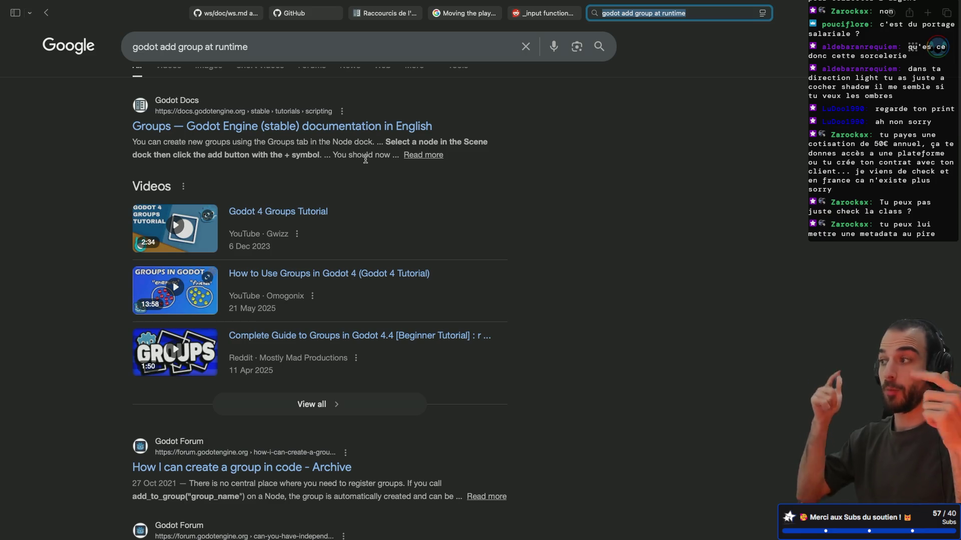
{"action": "scroll", "coordinate": [256, 264], "scroll_direction": "down", "scroll_amount": 1}
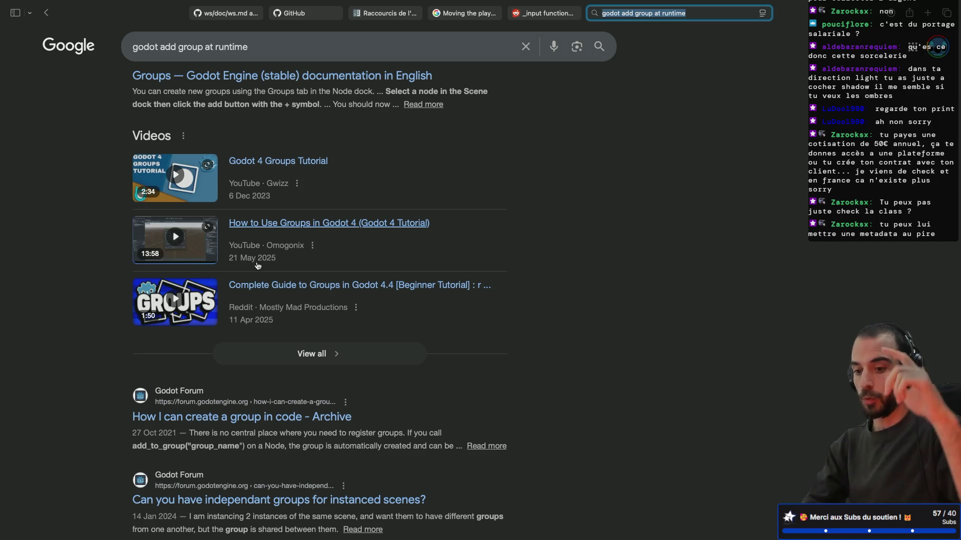
{"action": "scroll", "coordinate": [288, 409], "scroll_direction": "down", "scroll_amount": 2}
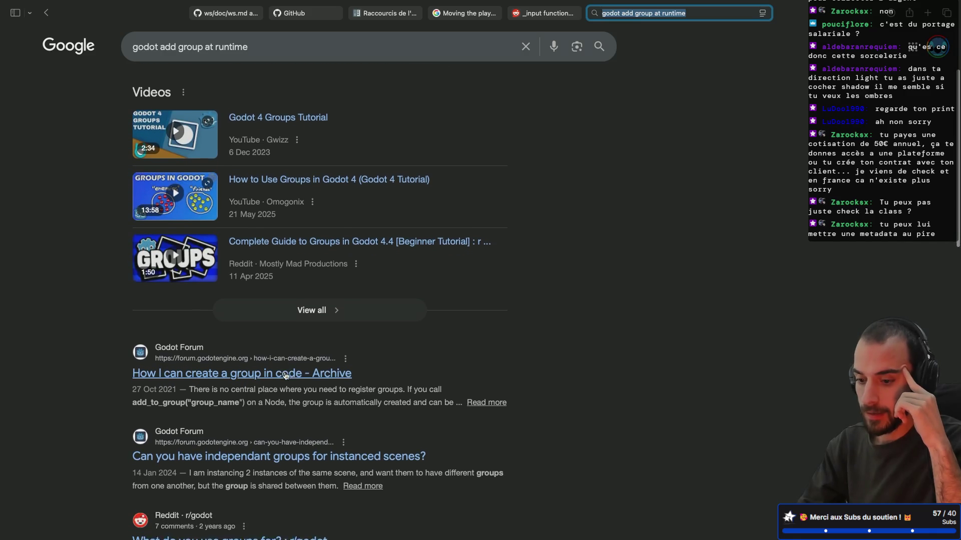
{"action": "scroll", "coordinate": [284, 374], "scroll_direction": "down", "scroll_amount": 1}
- Read the 'How I can create a group in code' thread, highlighting 'group is automatically created'
{"action": "left_click", "coordinate": [274, 323]}
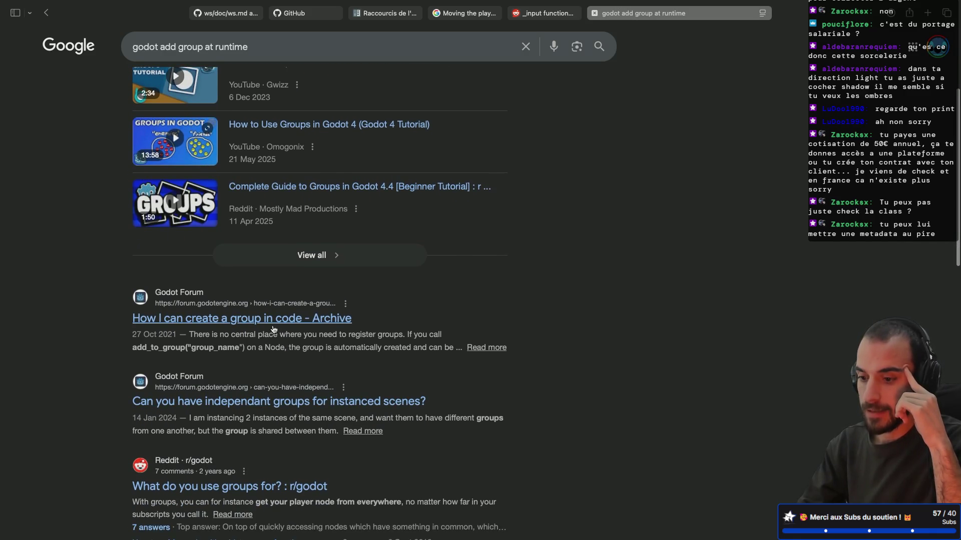
{"action": "scroll", "coordinate": [274, 329], "scroll_direction": "down", "scroll_amount": 2}
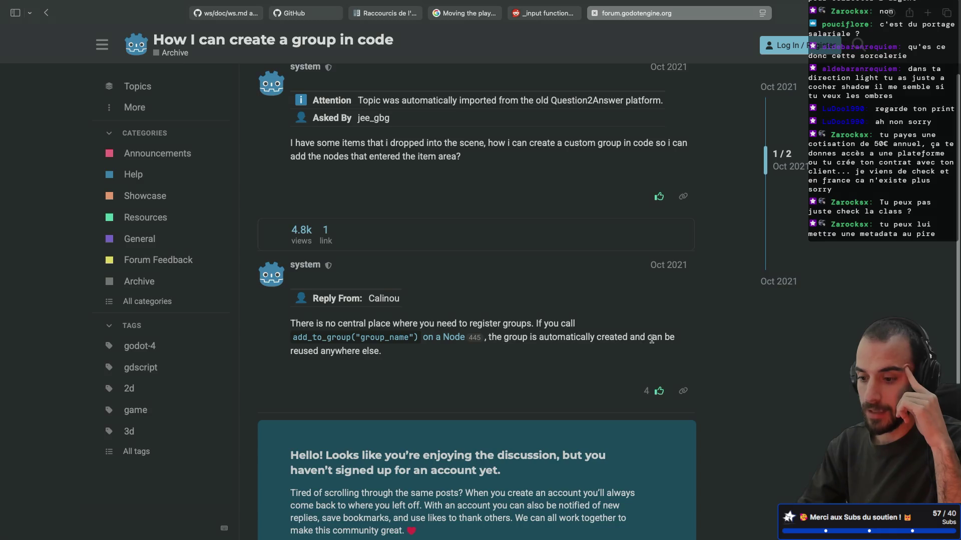
{"action": "left_click_drag", "start_coordinate": [504, 337], "coordinate": [630, 333]}
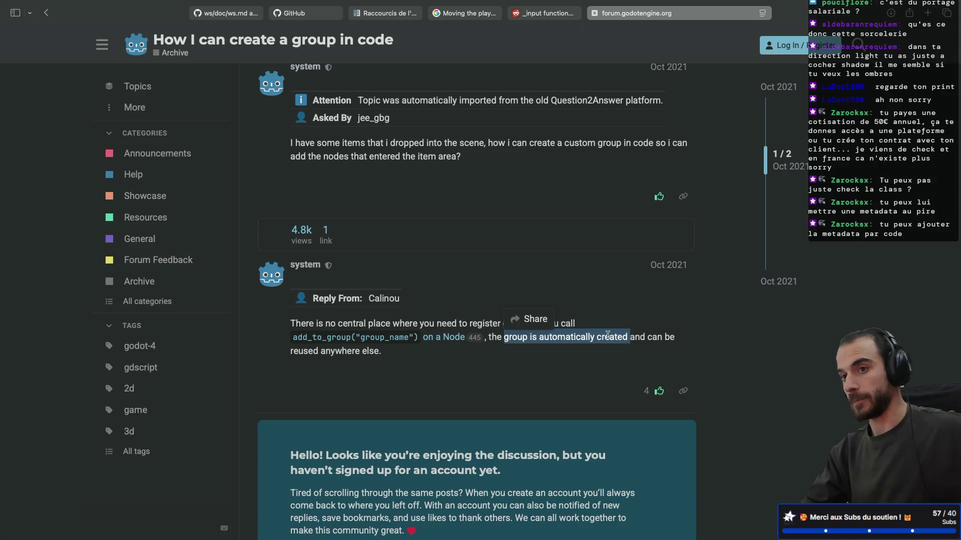
{"action": "key", "text": "ctrl+Left"}
{"action": "key", "text": "ctrl+Right"}
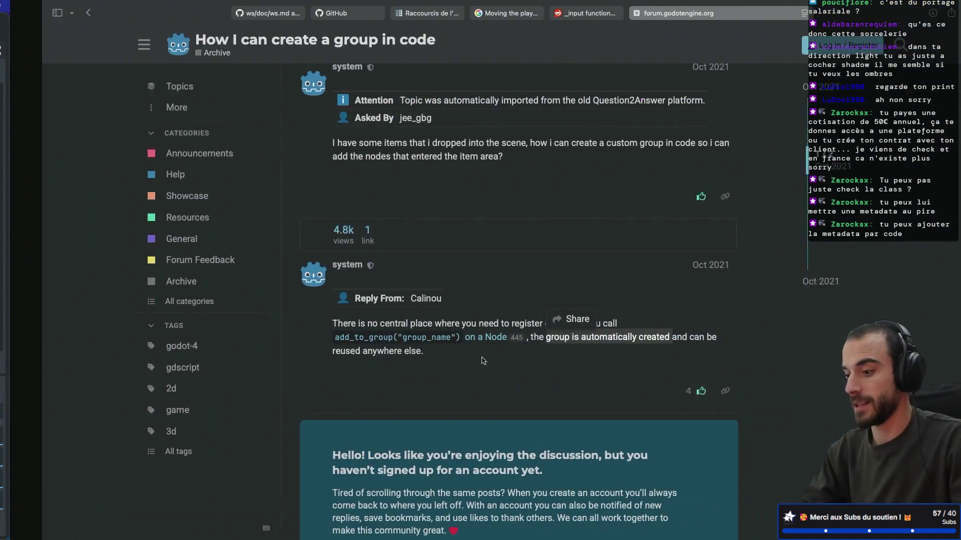
{"action": "key", "text": "ctrl+Right"}
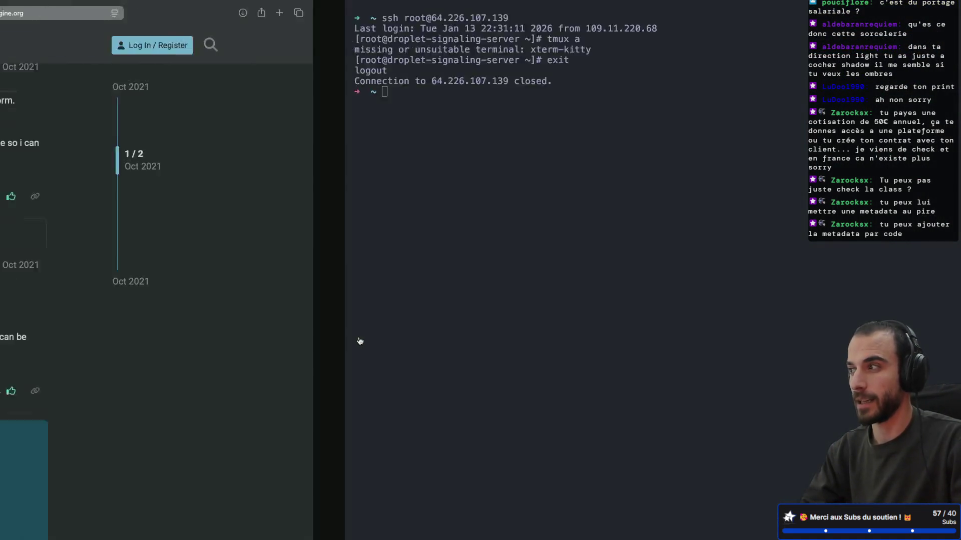
- Search Google for 'godot metadata' in a new tab
{"action": "key", "text": "ctrl+Left"}
{"action": "left_click", "coordinate": [928, 12]}
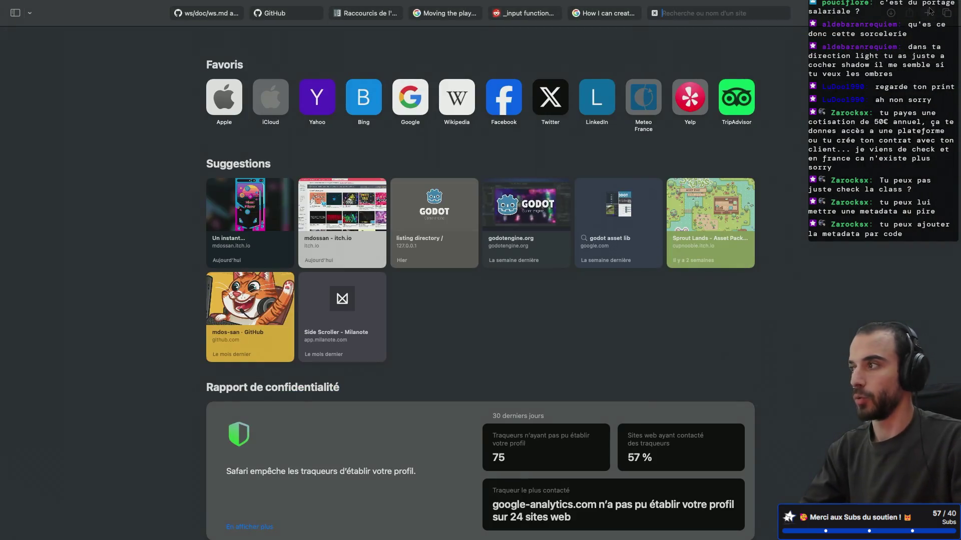
{"action": "type", "text": "godot me"}
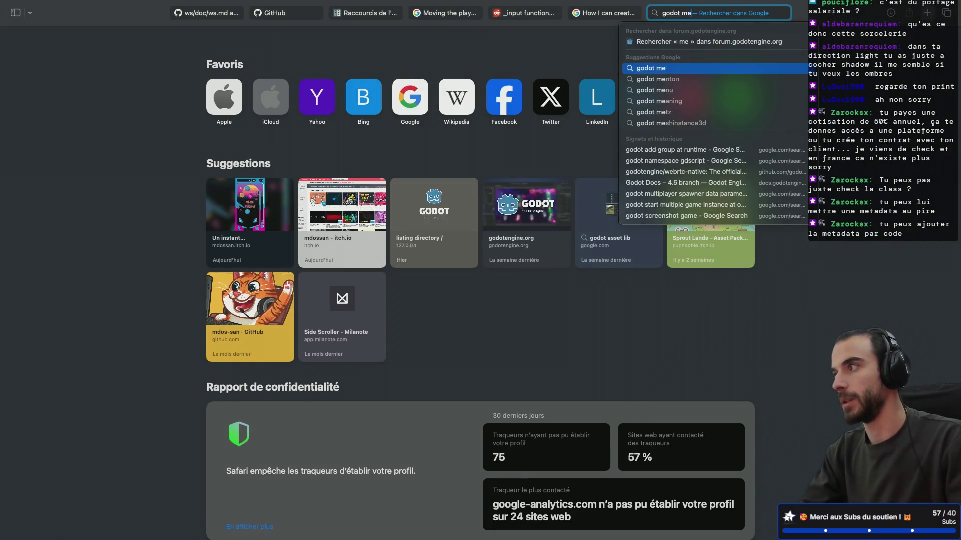
{"action": "type", "text": "tadata"}
{"action": "key", "text": "Return"}
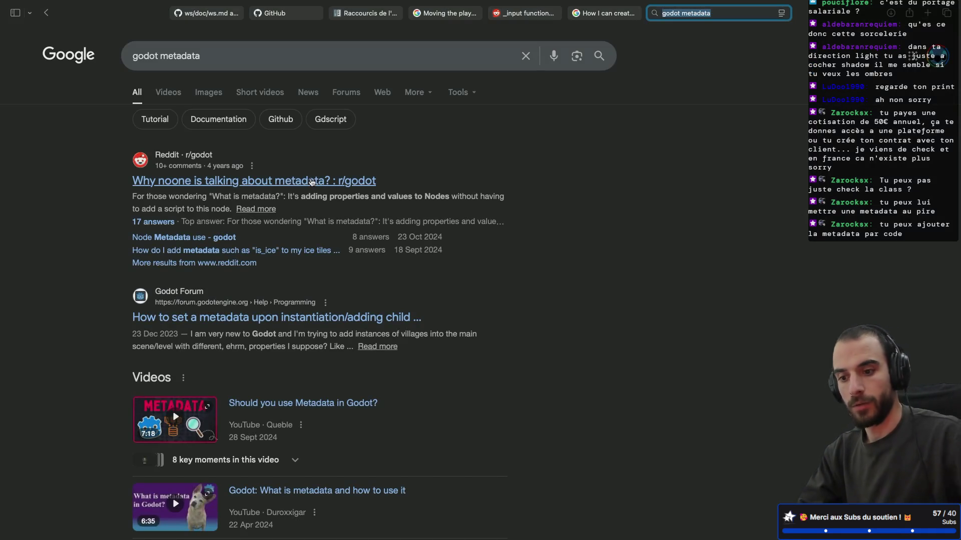
- Skim the forum thread on setting metadata, return to the results, then switch to the Godot editor
{"action": "left_click", "coordinate": [307, 323]}
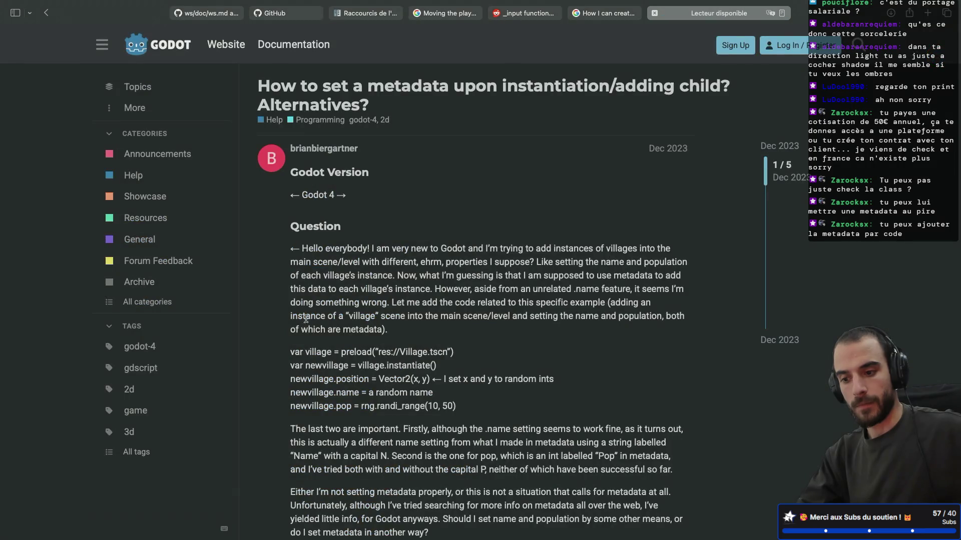
{"action": "scroll", "coordinate": [371, 237], "scroll_direction": "down", "scroll_amount": 10}
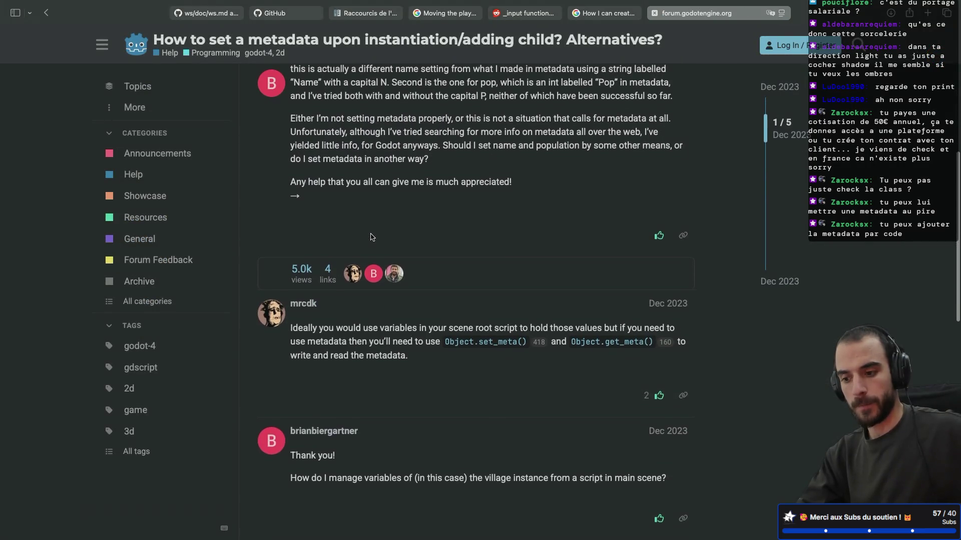
{"action": "key", "text": "super+bracketleft"}
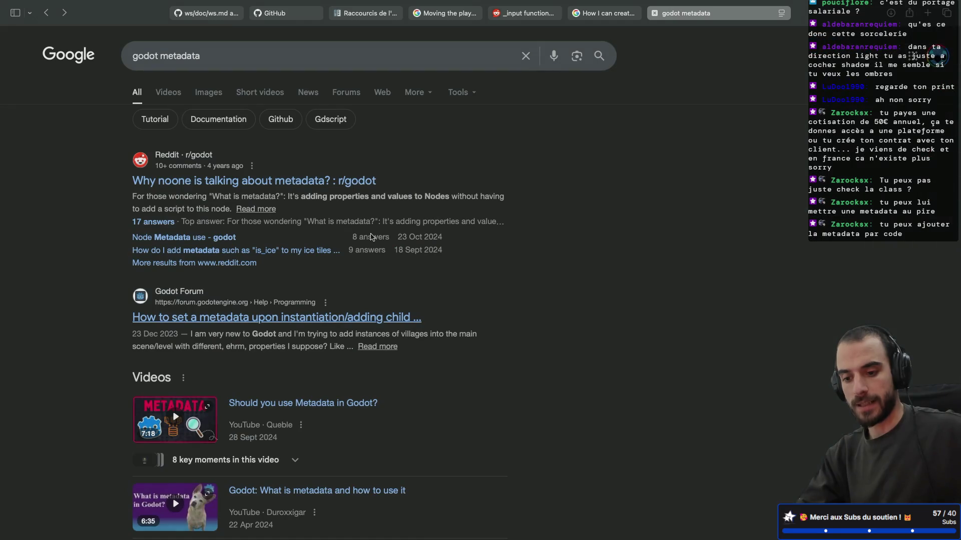
{"action": "scroll", "coordinate": [371, 237], "scroll_direction": "down", "scroll_amount": 7}
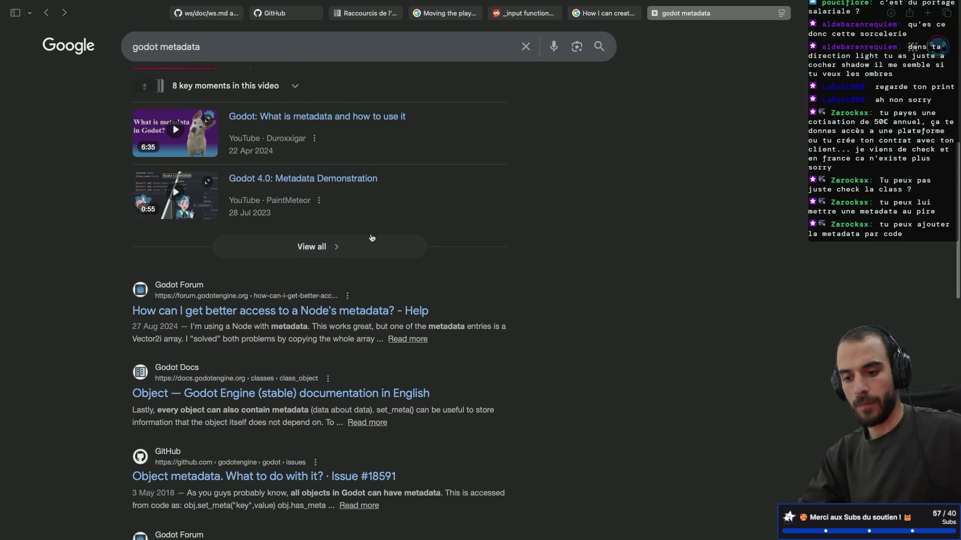
{"action": "scroll", "coordinate": [372, 238], "scroll_direction": "down", "scroll_amount": 2}
{"action": "scroll", "coordinate": [372, 238], "scroll_direction": "up", "scroll_amount": 5}
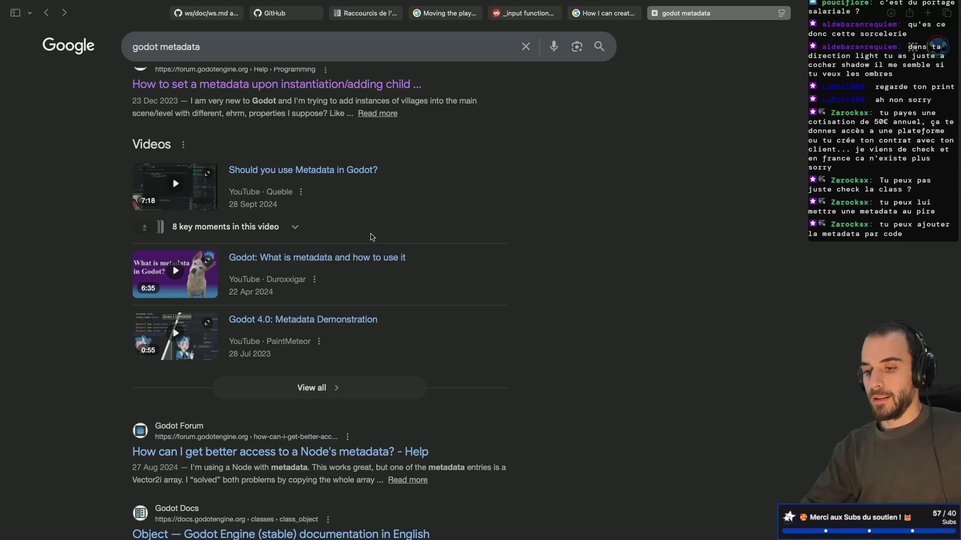
{"action": "scroll", "coordinate": [508, 199], "scroll_direction": "down", "scroll_amount": 3}
{"action": "scroll", "coordinate": [508, 199], "scroll_direction": "down", "scroll_amount": 4}
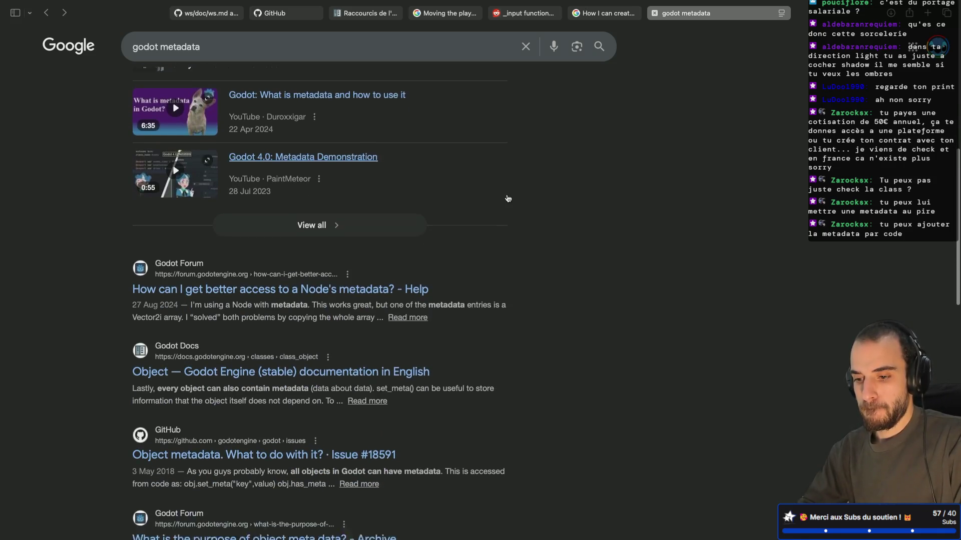
{"action": "key", "text": "ctrl+Left"}
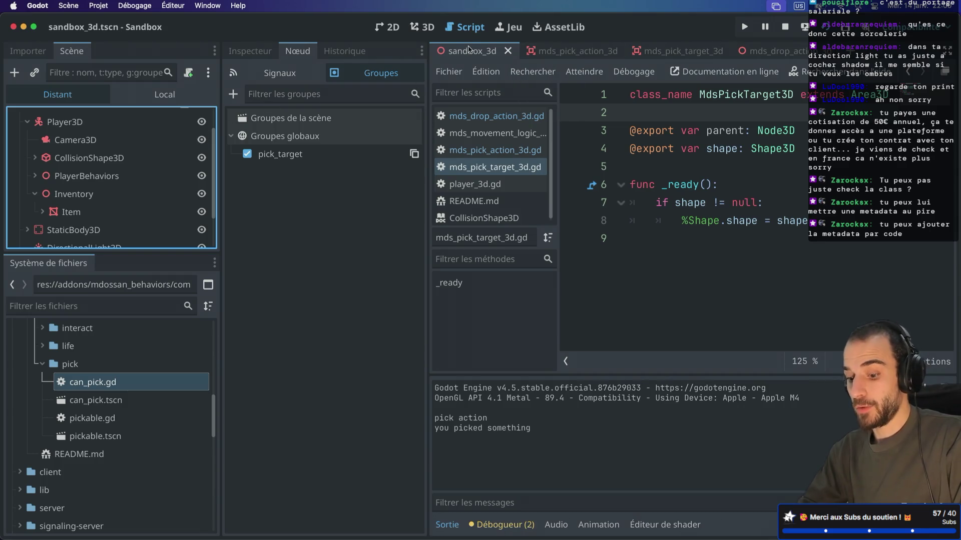
- Review mds_pick_action_3d.gd and mds_drop_action_3d.gd full-width, placing the caret after the drop_target line
{"action": "key", "text": "ctrl+super+d"}
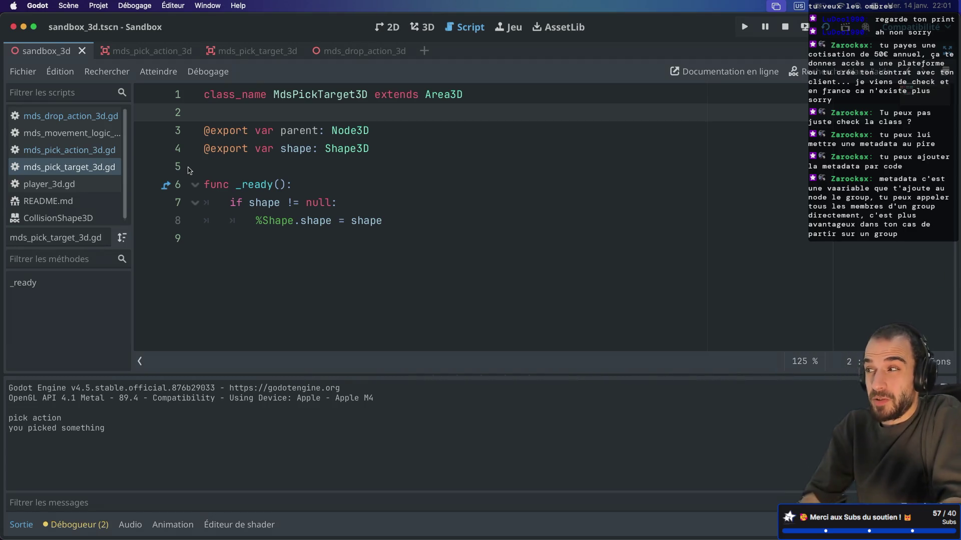
{"action": "left_click", "coordinate": [93, 149]}
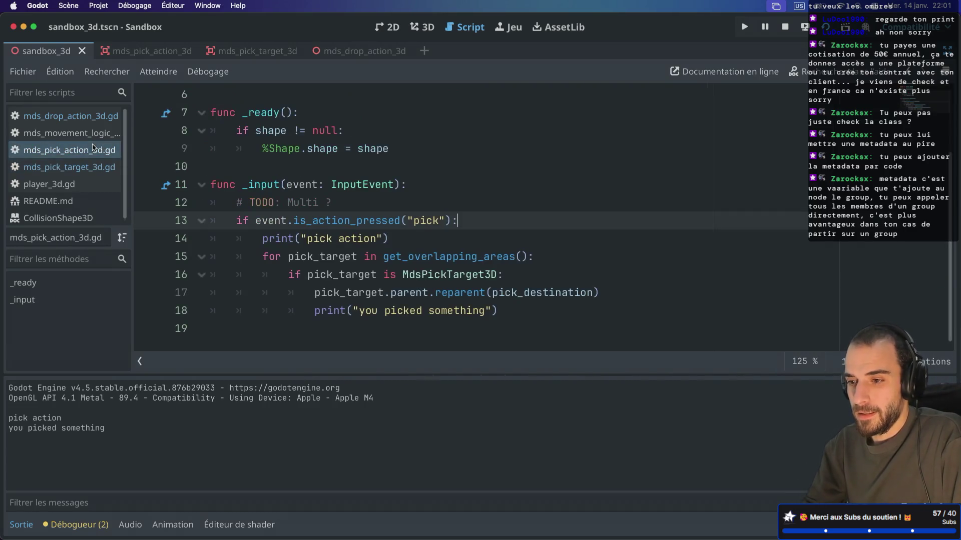
{"action": "scroll", "coordinate": [427, 208], "scroll_direction": "up", "scroll_amount": 2}
{"action": "left_click", "coordinate": [56, 120]}
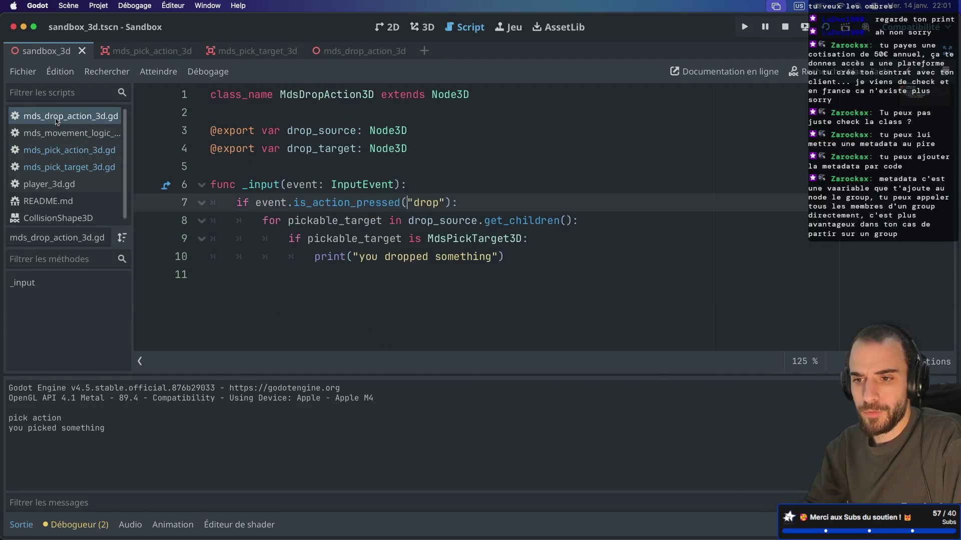
{"action": "key", "text": "ctrl+super+d"}
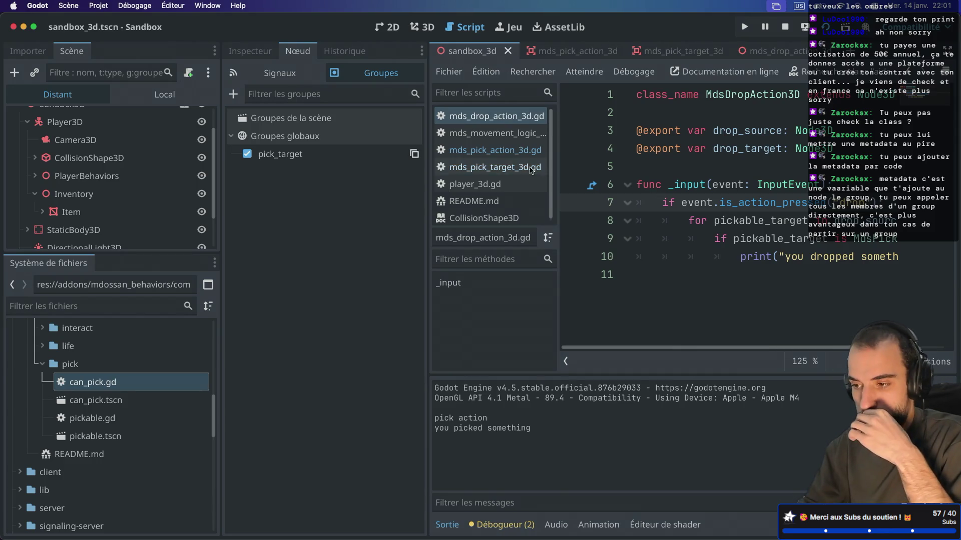
{"action": "left_click", "coordinate": [478, 121]}
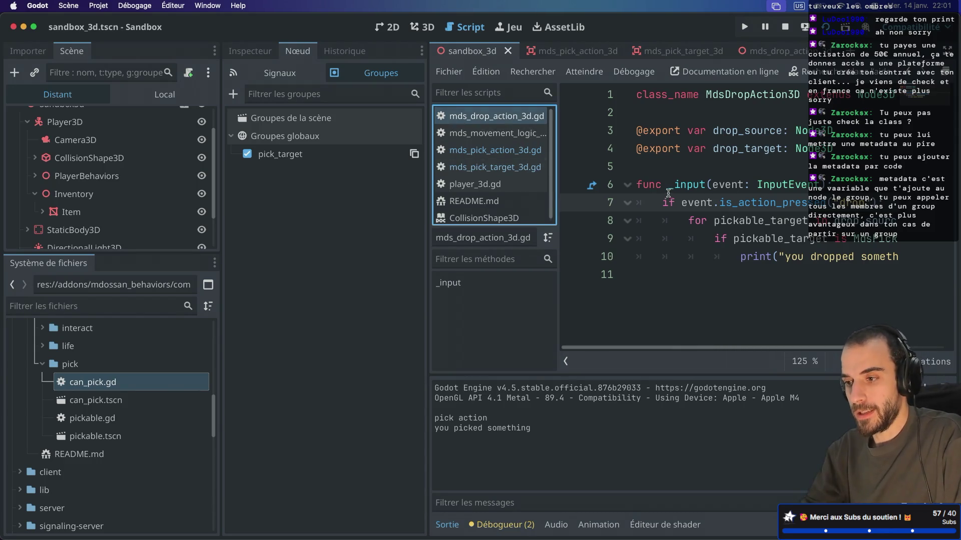
{"action": "key", "text": "ctrl+super+d"}
{"action": "left_click", "coordinate": [445, 161]}
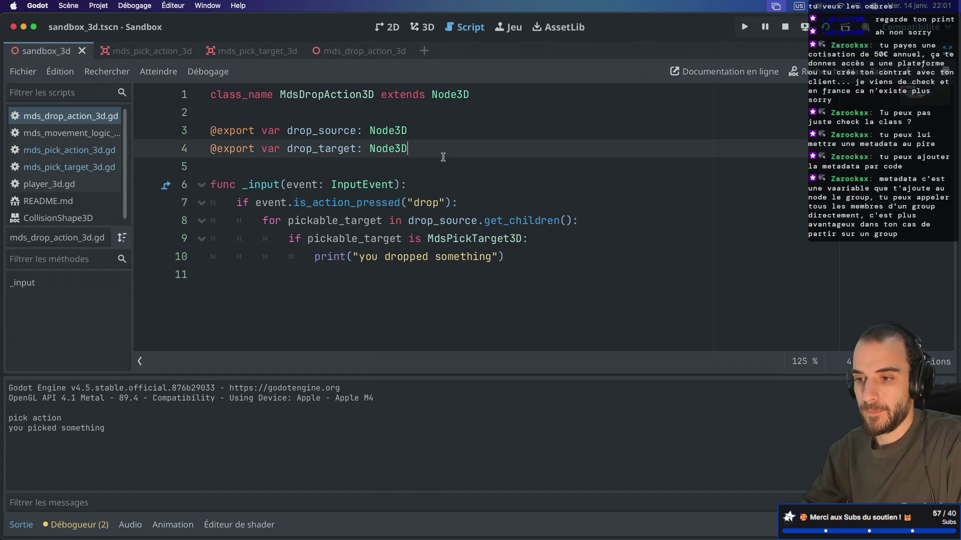
- Add an empty _ready() -> void function below the drop_target export
{"action": "key", "text": "Return"}
{"action": "key", "text": "Return"}
{"action": "type", "text": "func "}
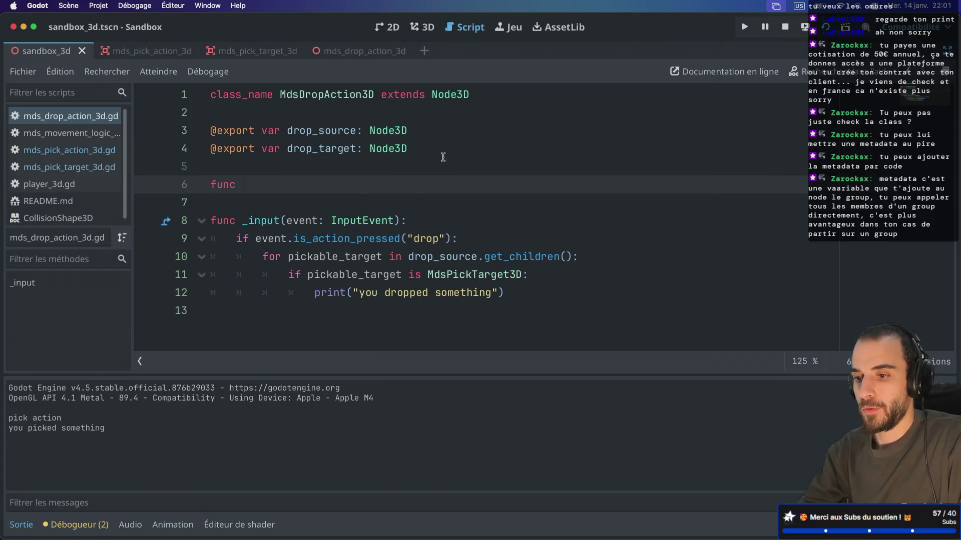
{"action": "type", "text": "_read"}
{"action": "key", "text": "Return"}
{"action": "key", "text": "Return"}
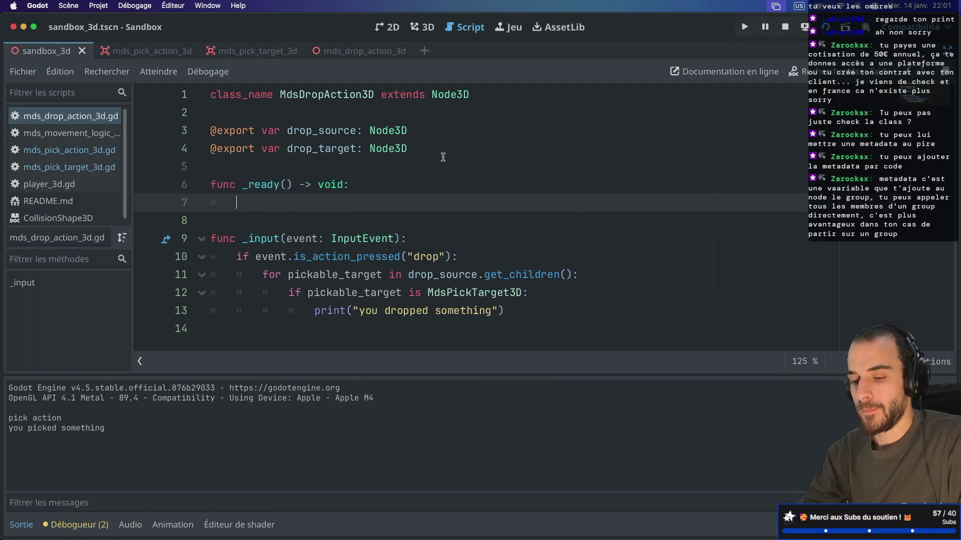
- Duplicate the drop_source export line and rename the copy to a parent Node3D export
{"action": "left_click_drag", "start_coordinate": [421, 133], "coordinate": [411, 118]}
{"action": "key", "text": "super+shift+d"}
{"action": "double_click", "coordinate": [333, 130]}
{"action": "type", "text": "parent"}
{"action": "double_click", "coordinate": [361, 129]}
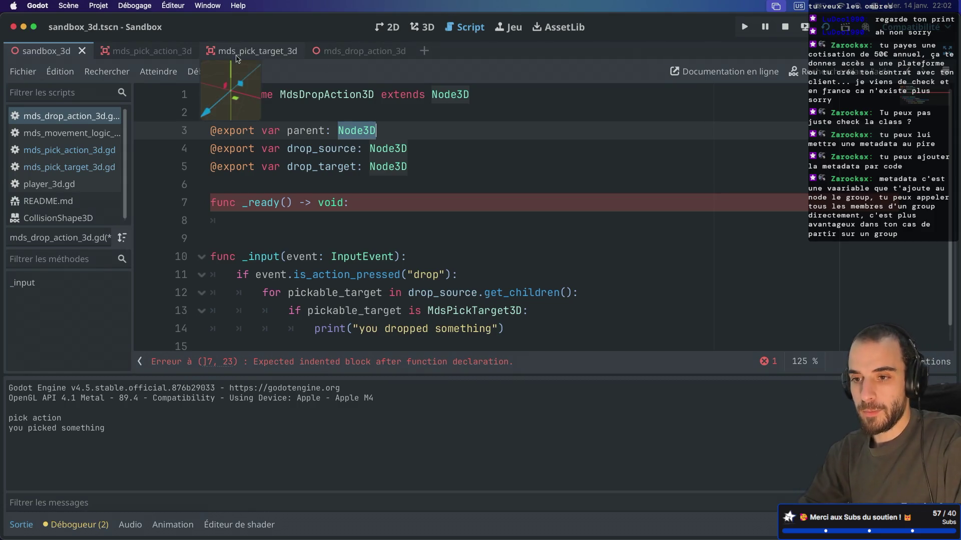
{"action": "key", "text": "ctrl+super+d"}
{"action": "scroll", "coordinate": [75, 150], "scroll_direction": "up", "scroll_amount": 1}
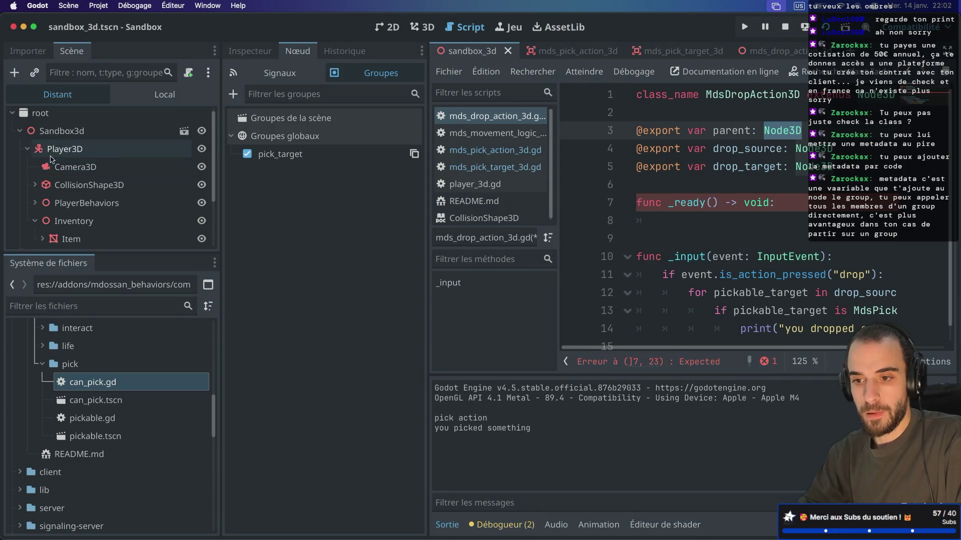
- Expand PlayerBehaviors and Item2 in the running game's remote scene tree
{"action": "scroll", "coordinate": [53, 198], "scroll_direction": "down", "scroll_amount": 1}
{"action": "left_click", "coordinate": [34, 175]}
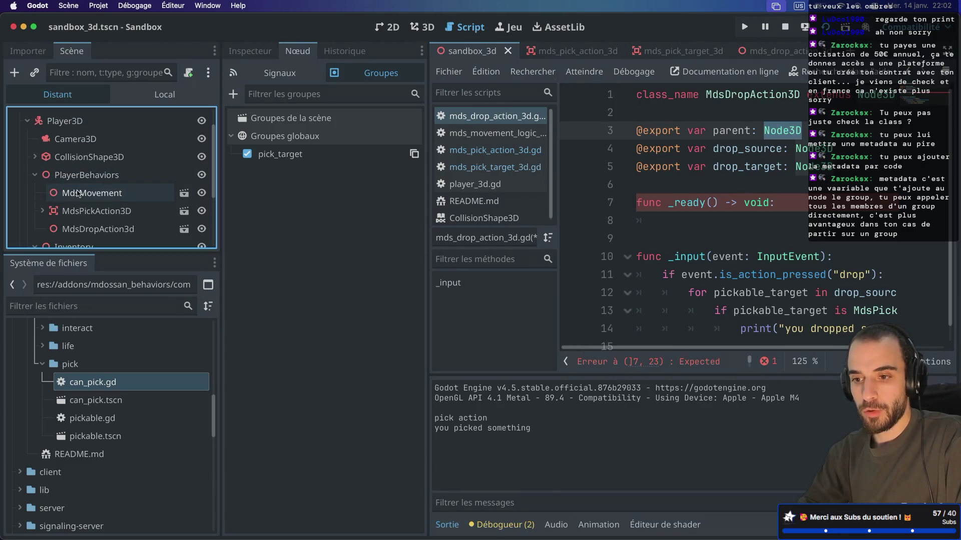
{"action": "left_click", "coordinate": [35, 175]}
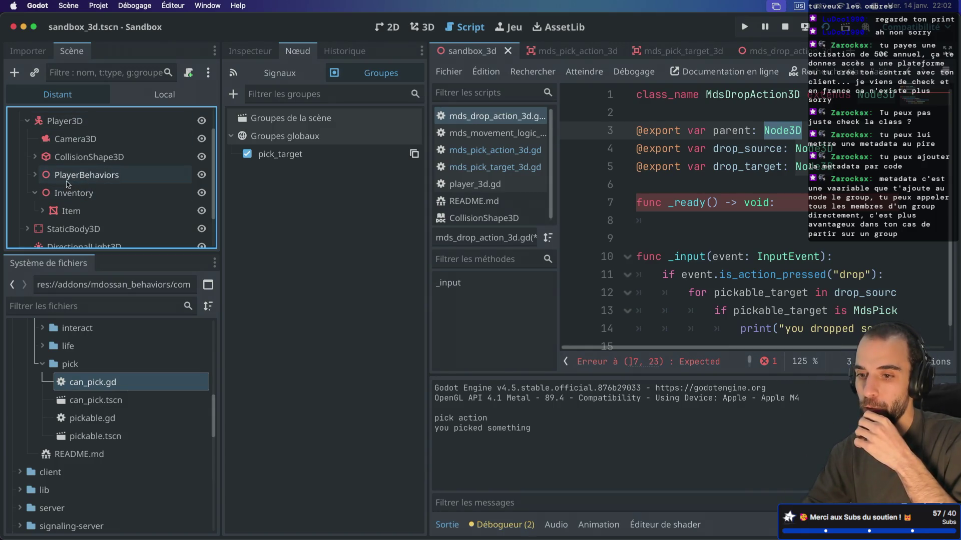
{"action": "left_click", "coordinate": [36, 175]}
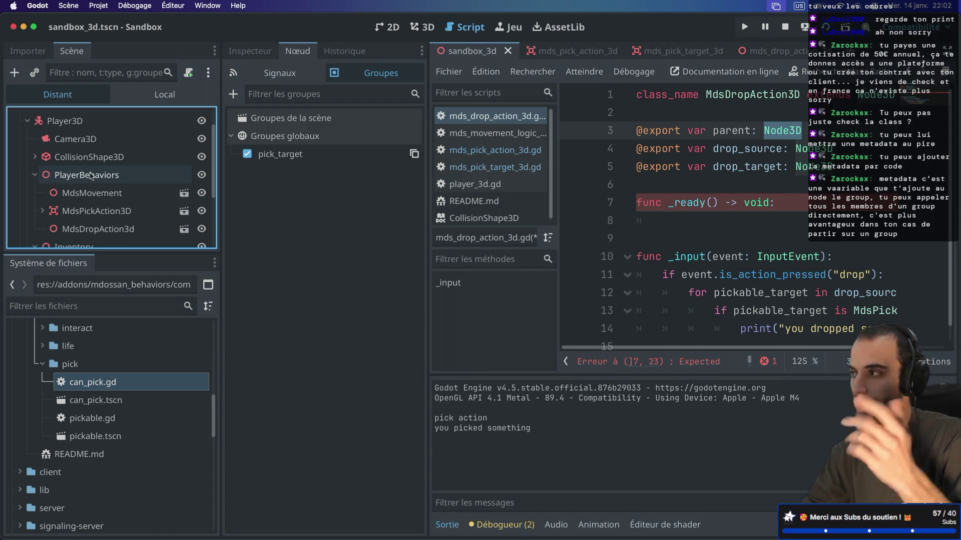
{"action": "scroll", "coordinate": [80, 225], "scroll_direction": "down", "scroll_amount": 5}
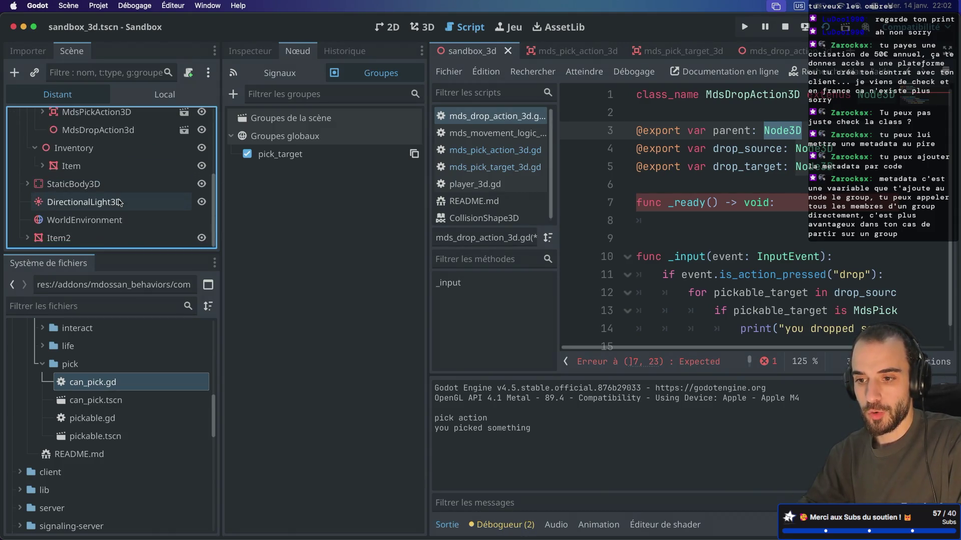
{"action": "left_click", "coordinate": [27, 238]}
{"action": "scroll", "coordinate": [60, 183], "scroll_direction": "down", "scroll_amount": 1}
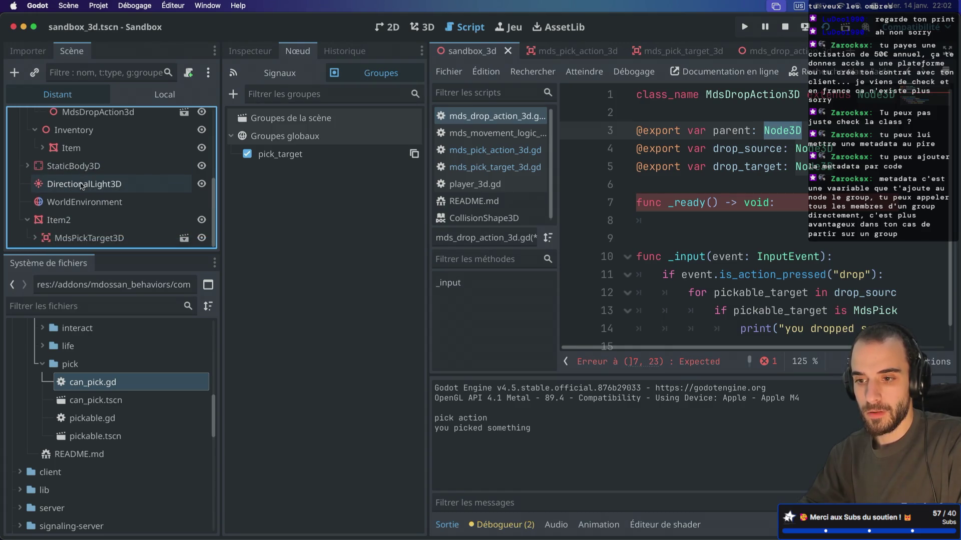
- In the local tree, remove Item from pick_target and show MdsDropAction3d's groups
{"action": "left_click", "coordinate": [164, 94]}
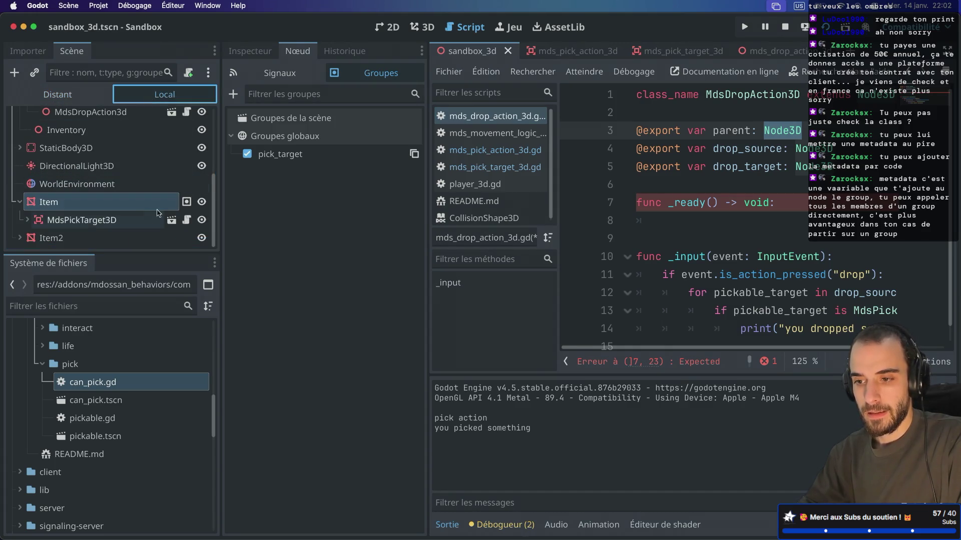
{"action": "left_click", "coordinate": [249, 155]}
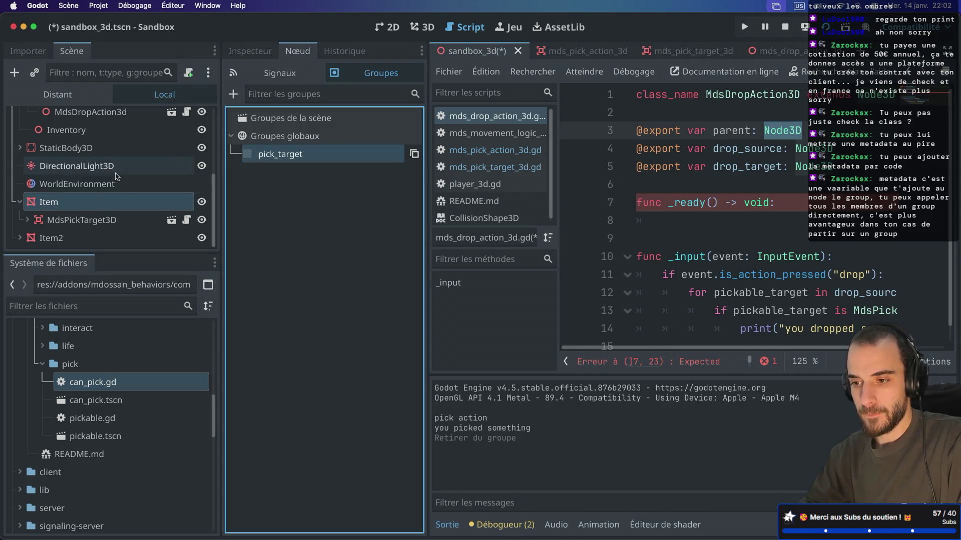
{"action": "scroll", "coordinate": [116, 176], "scroll_direction": "up", "scroll_amount": 4}
{"action": "scroll", "coordinate": [116, 176], "scroll_direction": "up", "scroll_amount": 2}
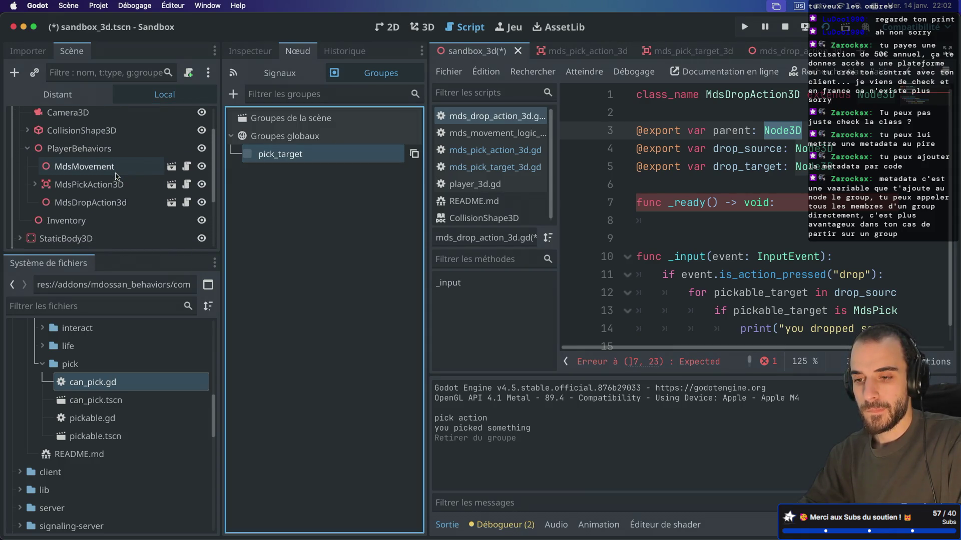
{"action": "scroll", "coordinate": [132, 180], "scroll_direction": "down", "scroll_amount": 2}
{"action": "left_click", "coordinate": [120, 206]}
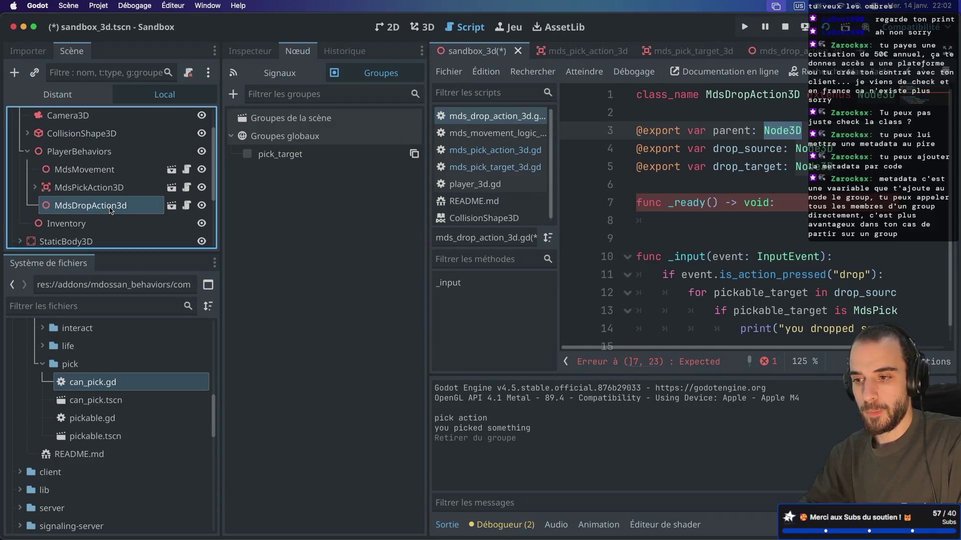
{"action": "left_click", "coordinate": [278, 79]}
- Give _ready a placeholder pass, save, and assign Player3D as the drop action's Parent
{"action": "left_click", "coordinate": [250, 51]}
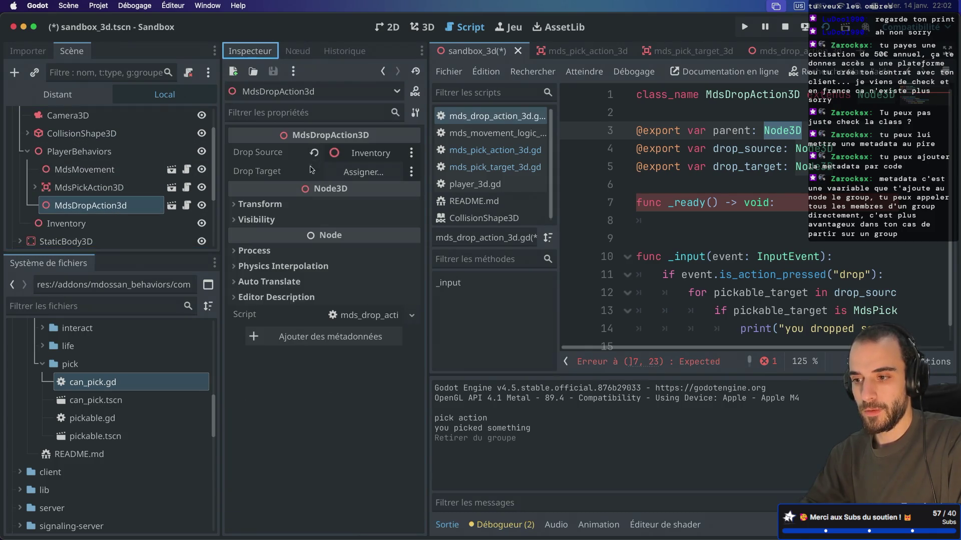
{"action": "left_click", "coordinate": [792, 168]}
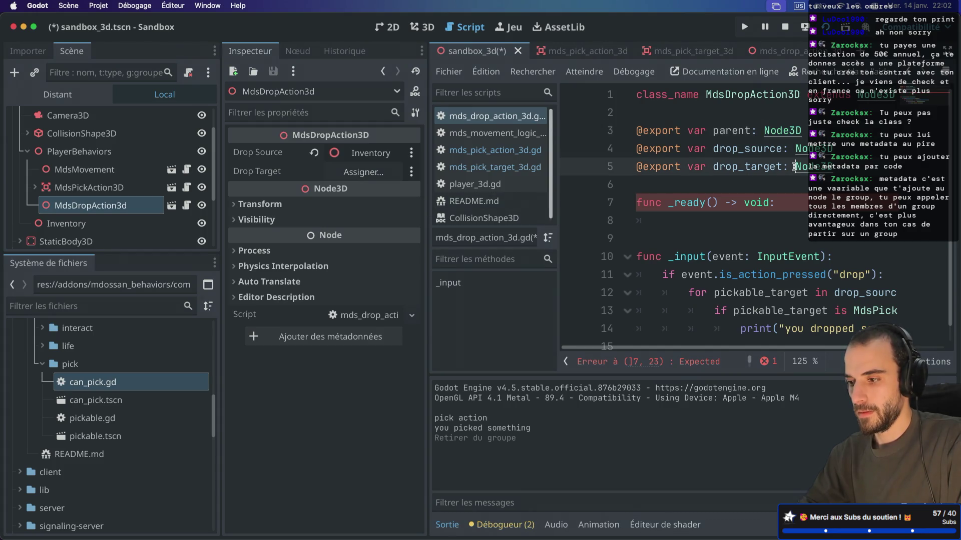
{"action": "key", "text": "super+s"}
{"action": "left_click", "coordinate": [784, 198]}
{"action": "key", "text": "Return"}
{"action": "type", "text": "pass"}
{"action": "key", "text": "super+s"}
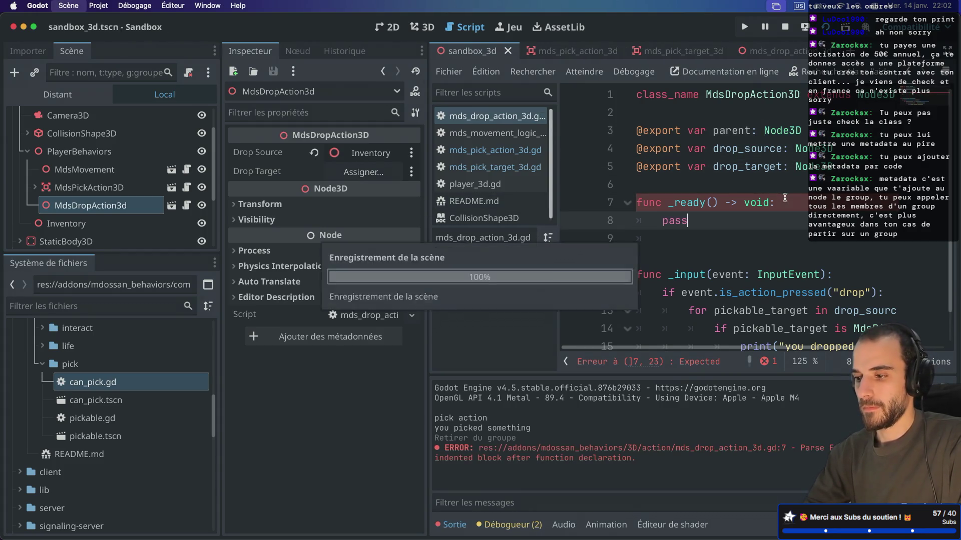
{"action": "left_click", "coordinate": [359, 153]}
{"action": "double_click", "coordinate": [430, 145]}
- Replace pass with parent.add_to_group("pick_target") and save the script
{"action": "left_click", "coordinate": [731, 221]}
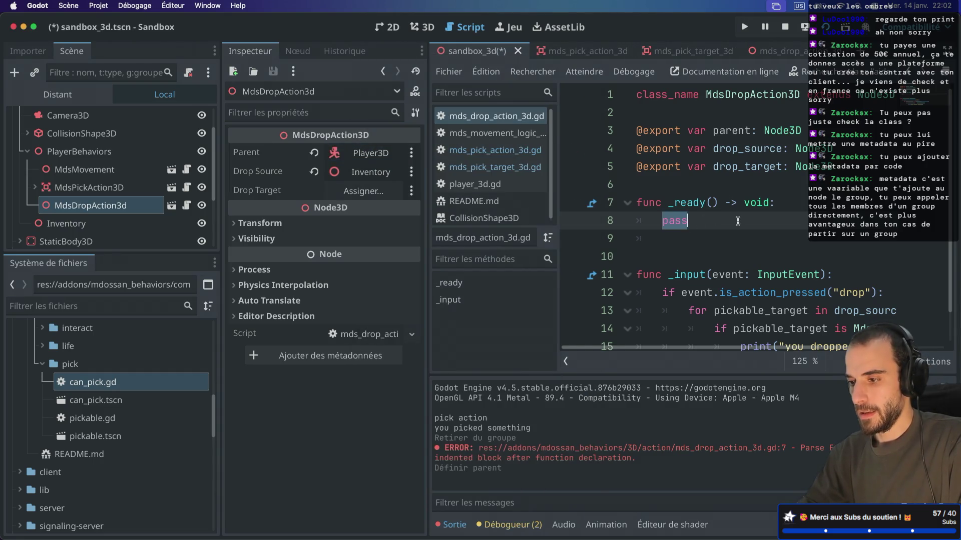
{"action": "key", "text": "BackSpace"}
{"action": "key", "text": "BackSpace"}
{"action": "type", "text": "rent"}
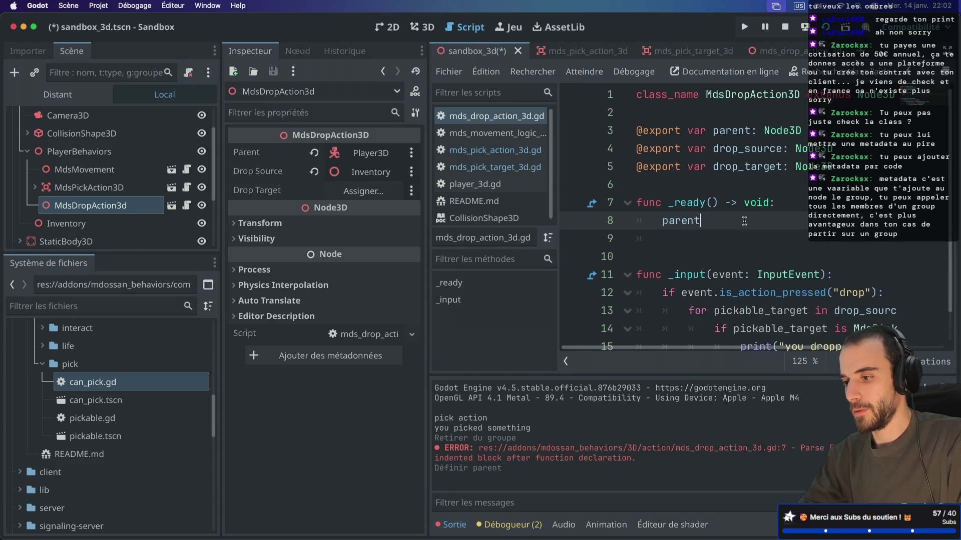
{"action": "type", "text": ".add_to"}
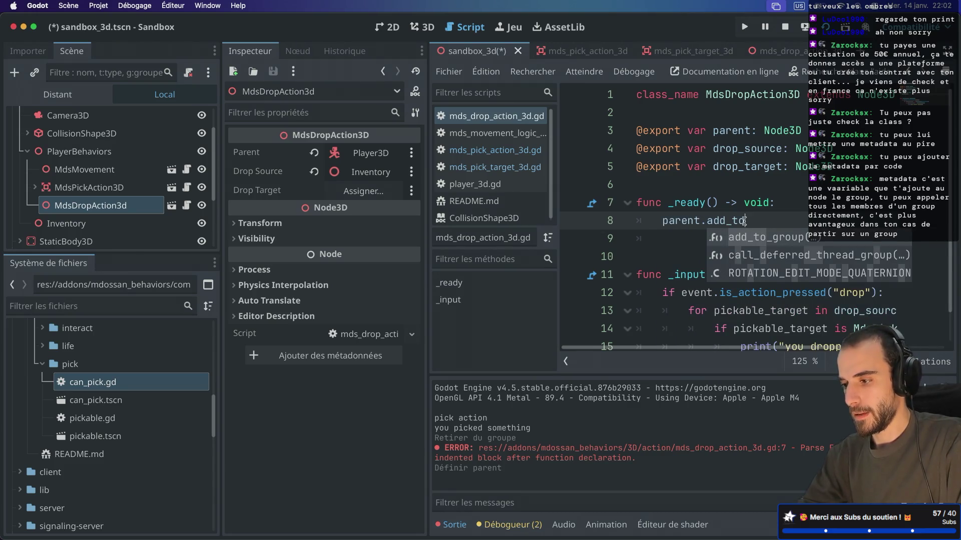
{"action": "key", "text": "Return"}
{"action": "type", "text": "pick_targ"}
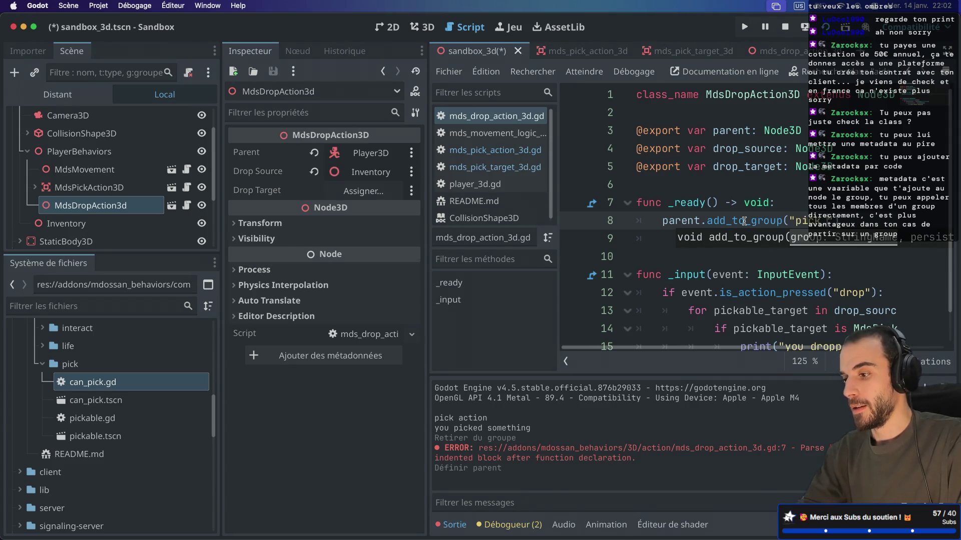
{"action": "type", "text": "et"}
{"action": "key", "text": "ctrl+super+d"}
{"action": "key", "text": "super+s"}
{"action": "left_click_drag", "start_coordinate": [474, 217], "coordinate": [474, 205]}
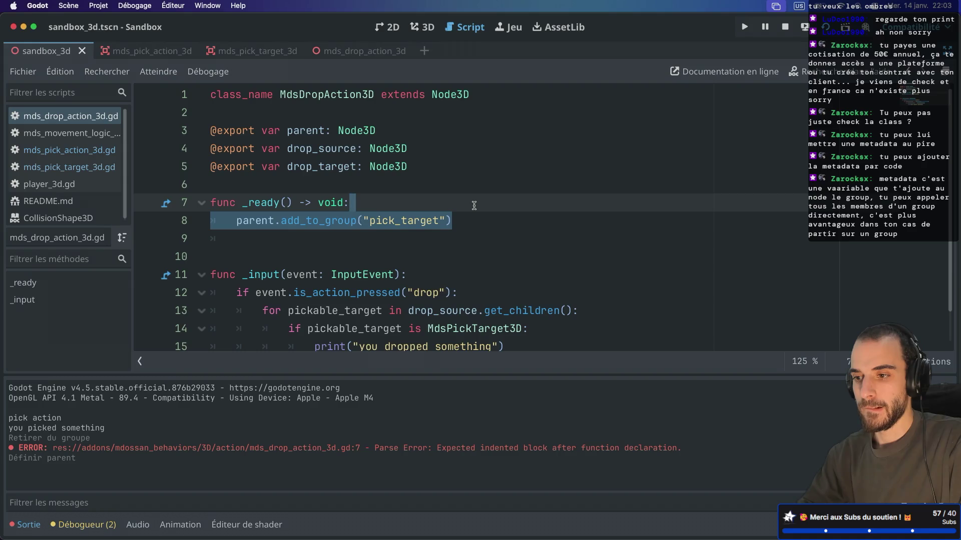
- Clear the group name and cut the _ready function out of mds_drop_action_3d.gd
{"action": "left_click", "coordinate": [442, 220]}
{"action": "key", "text": "BackSpace"}
{"action": "key", "text": "BackSpace"}
{"action": "key", "text": "BackSpace"}
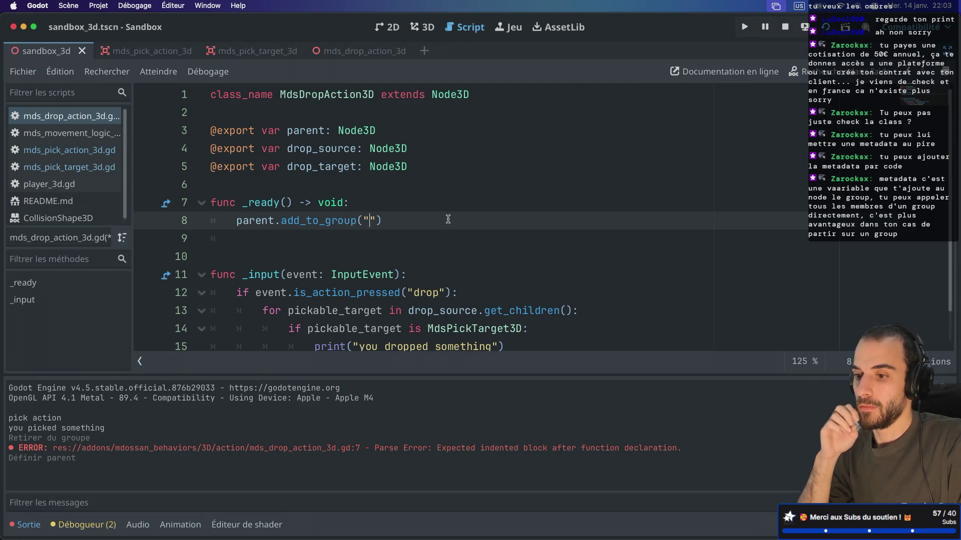
{"action": "left_click_drag", "start_coordinate": [406, 219], "coordinate": [300, 189]}
{"action": "key", "text": "super+c"}
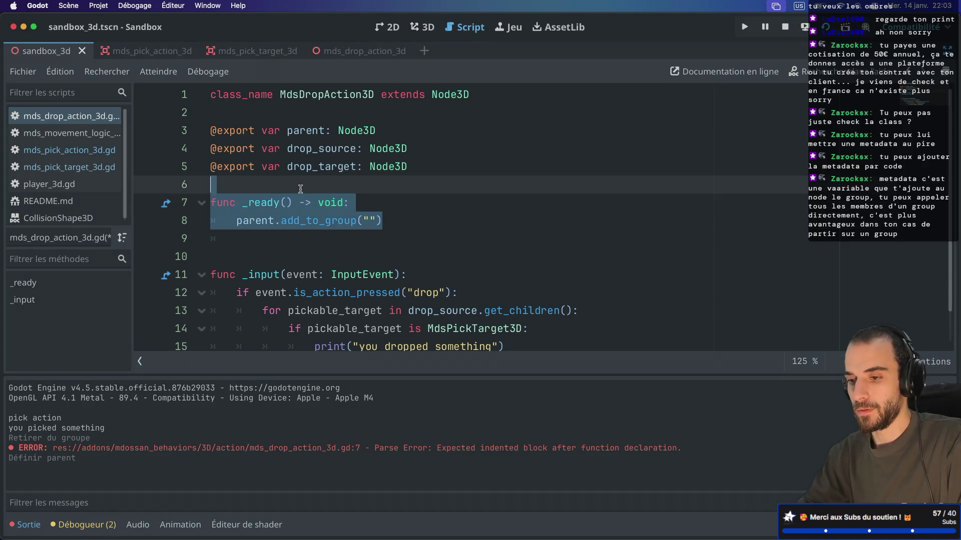
{"action": "key", "text": "BackSpace"}
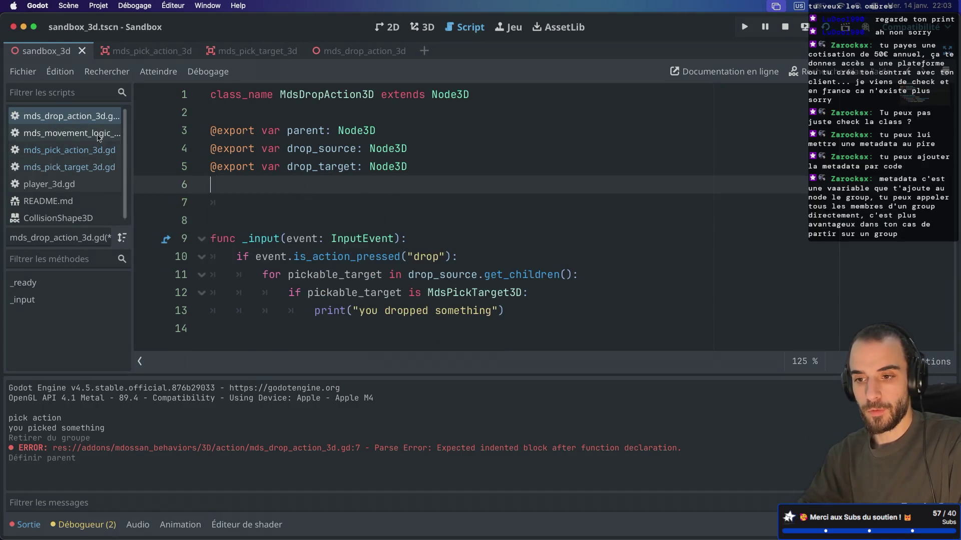
- Merge the add_to_group("pick_target") call into the existing _ready of mds_pick_target_3d.gd
{"action": "left_click", "coordinate": [69, 167]}
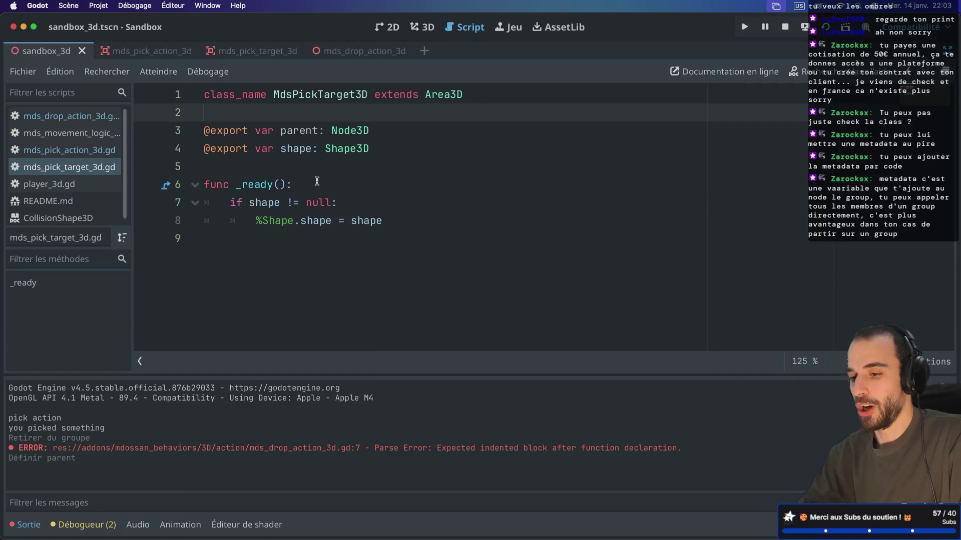
{"action": "left_click", "coordinate": [400, 220]}
{"action": "key", "text": "Return"}
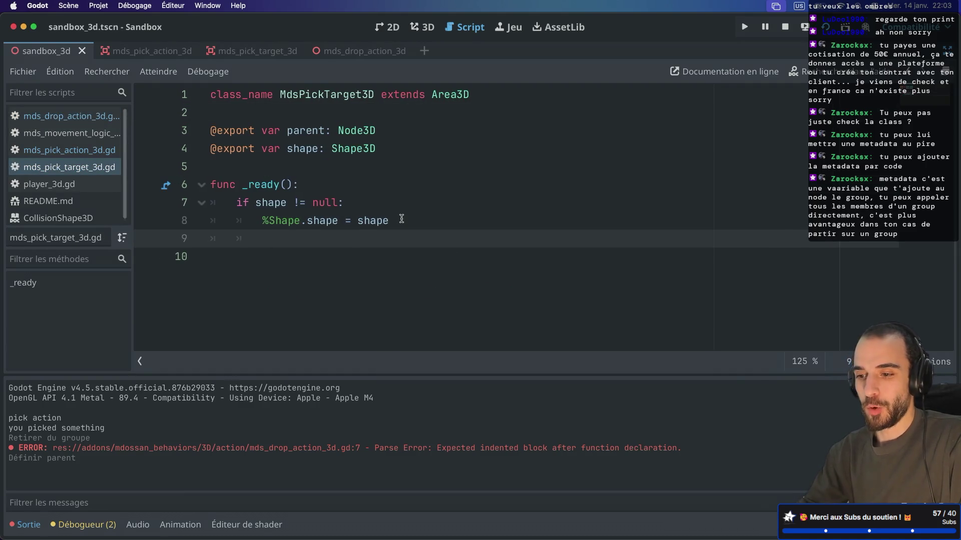
{"action": "key", "text": "super+v"}
{"action": "left_click", "coordinate": [340, 256]}
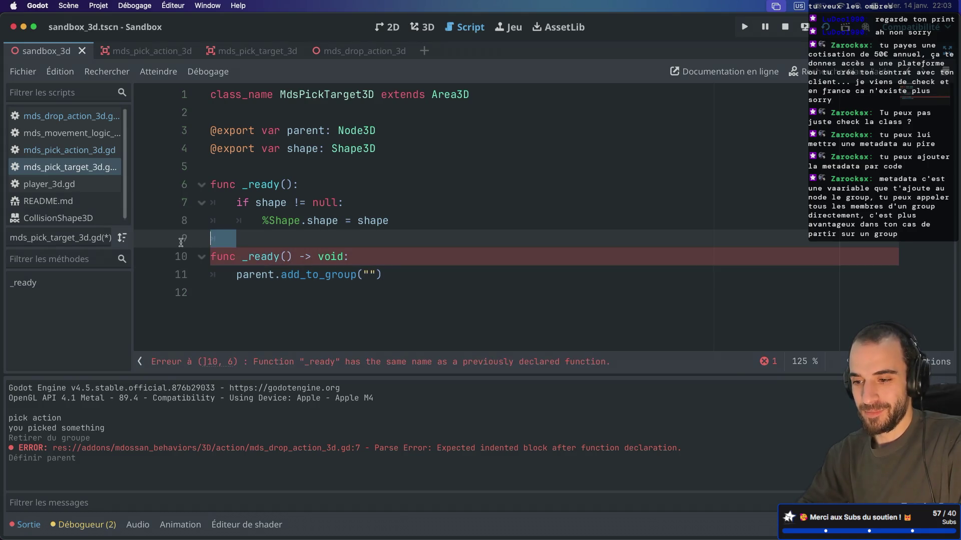
{"action": "left_click_drag", "start_coordinate": [385, 254], "coordinate": [388, 221]}
{"action": "key", "text": "BackSpace"}
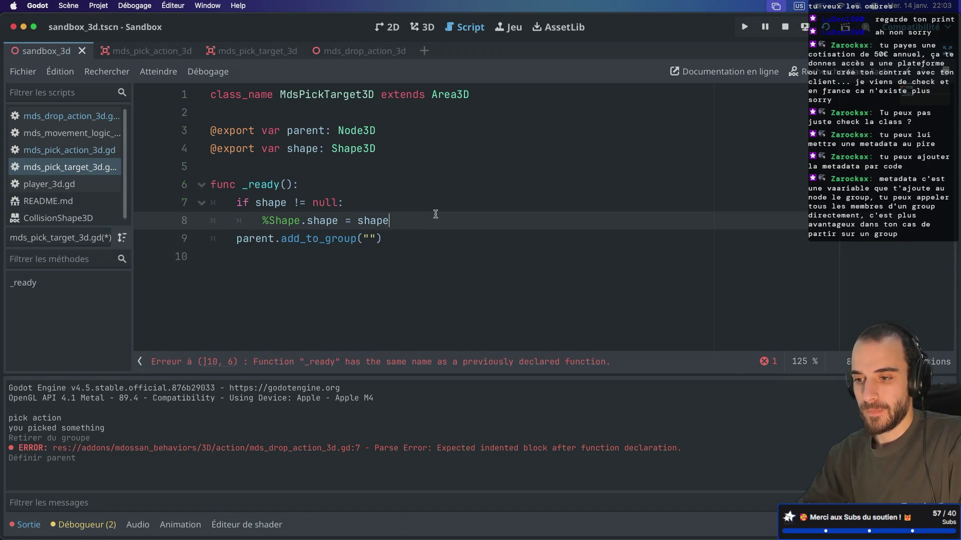
{"action": "left_click", "coordinate": [371, 239]}
{"action": "type", "text": "pick_tar"}
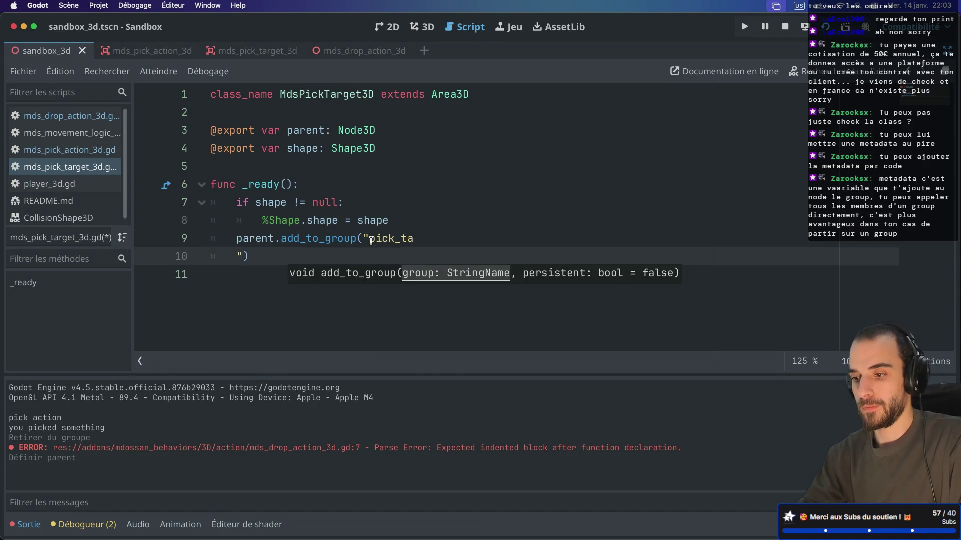
{"action": "type", "text": "get"}
- Save the pick target script and reopen mds_drop_action_3d.gd
{"action": "key", "text": "ctrl+s"}
{"action": "left_click", "coordinate": [420, 210]}
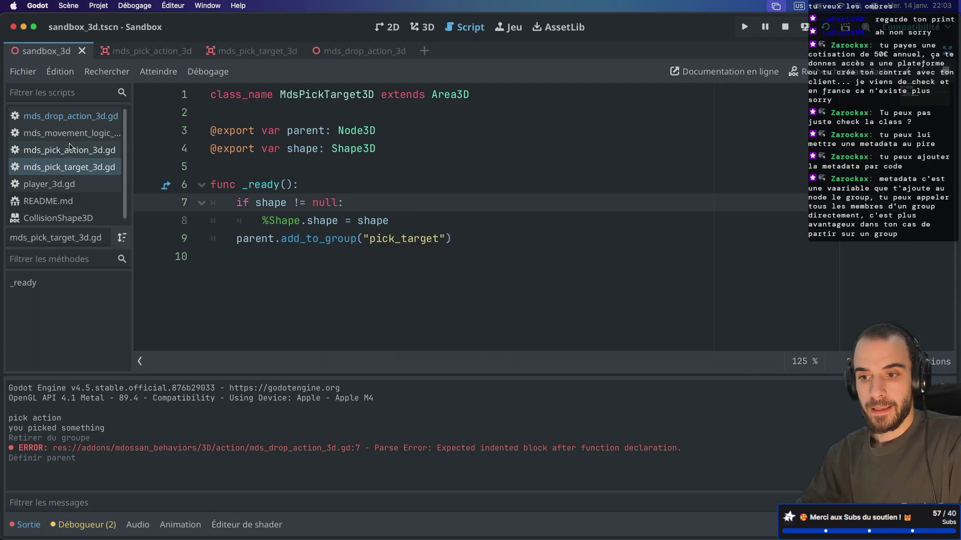
{"action": "left_click", "coordinate": [70, 116]}
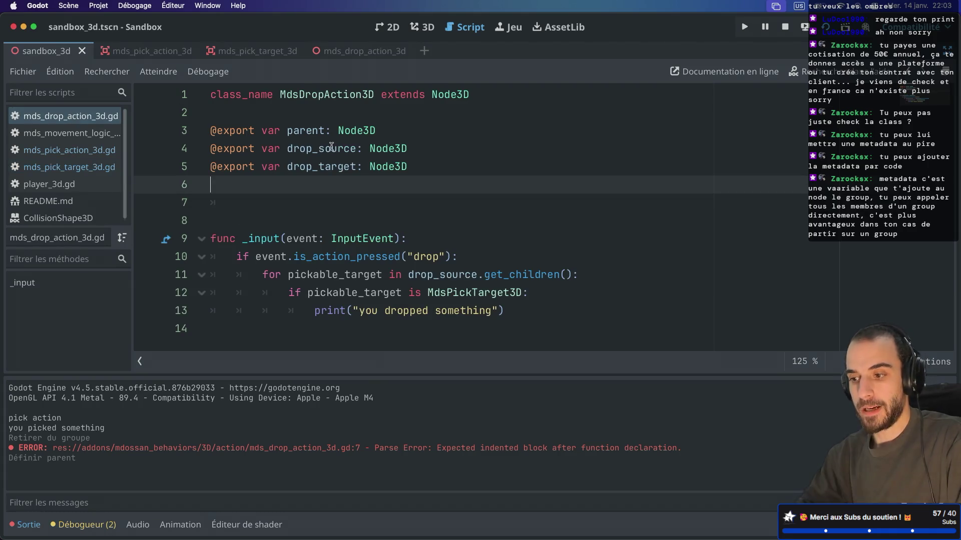
- Replace the 'is MdsPickTarget3D' check with .is_in_group("pick_target") on line 12
{"action": "triple_click", "coordinate": [401, 292]}
{"action": "left_click", "coordinate": [481, 292]}
{"action": "left_click_drag", "start_coordinate": [403, 292], "coordinate": [520, 291]}
{"action": "type", "text": ".is_in"}
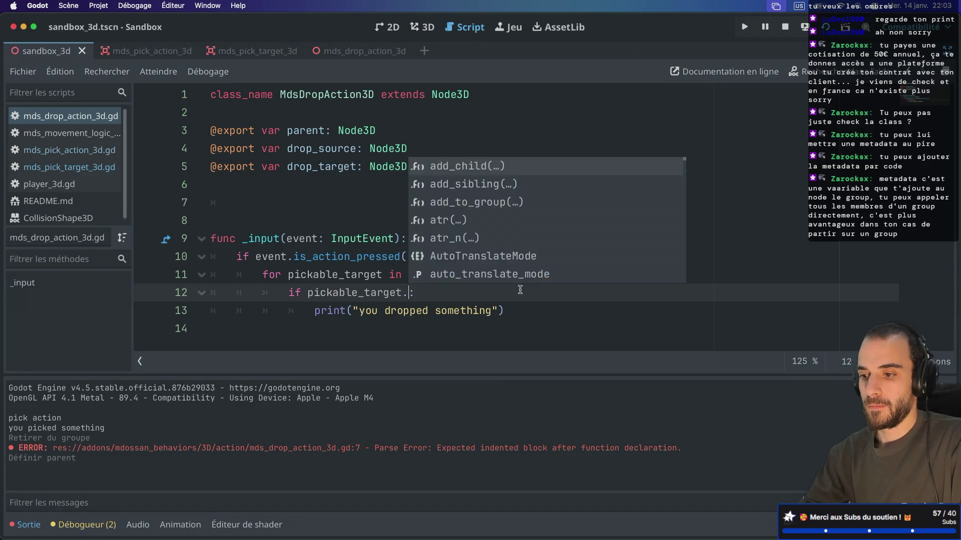
{"action": "key", "text": "Down"}
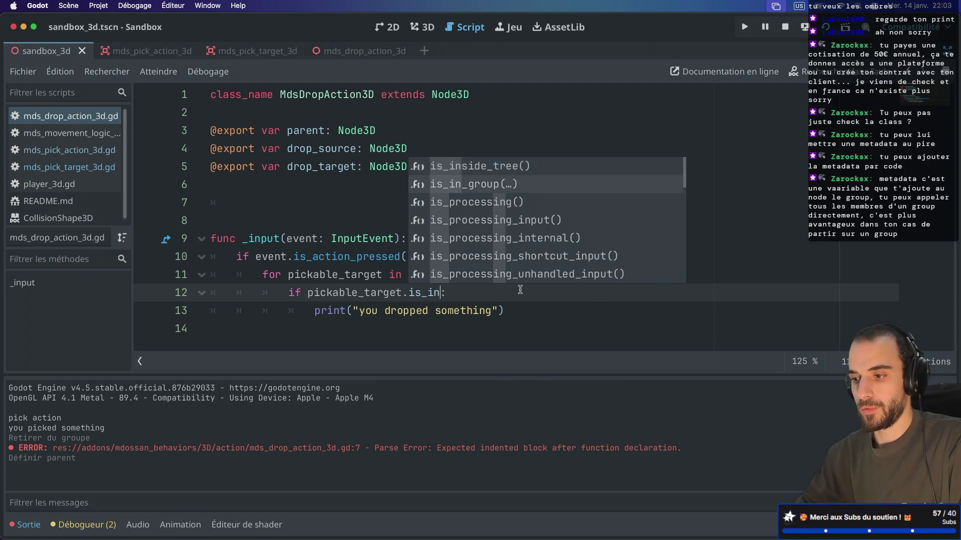
{"action": "key", "text": "Return"}
{"action": "type", "text": "\"pick_"}
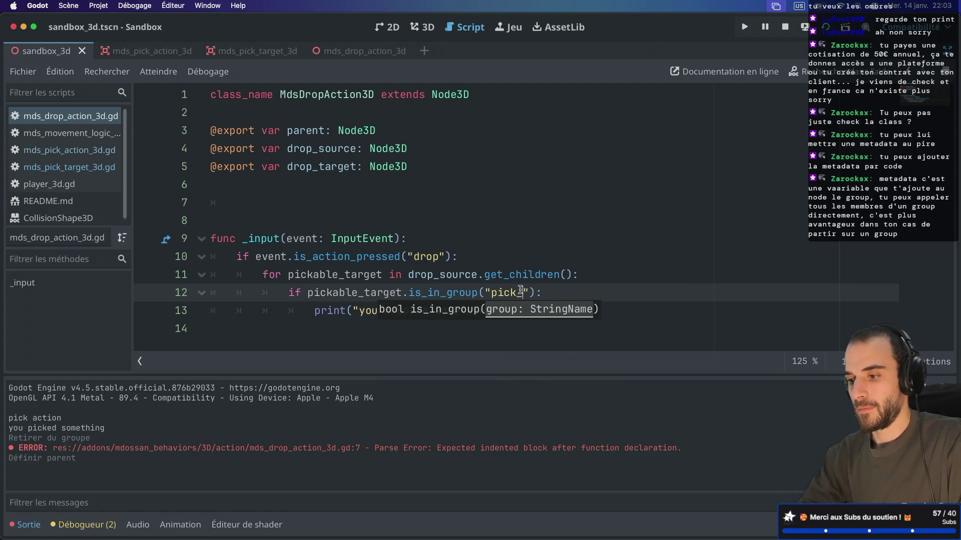
{"action": "type", "text": "get"}
{"action": "left_click", "coordinate": [524, 274]}
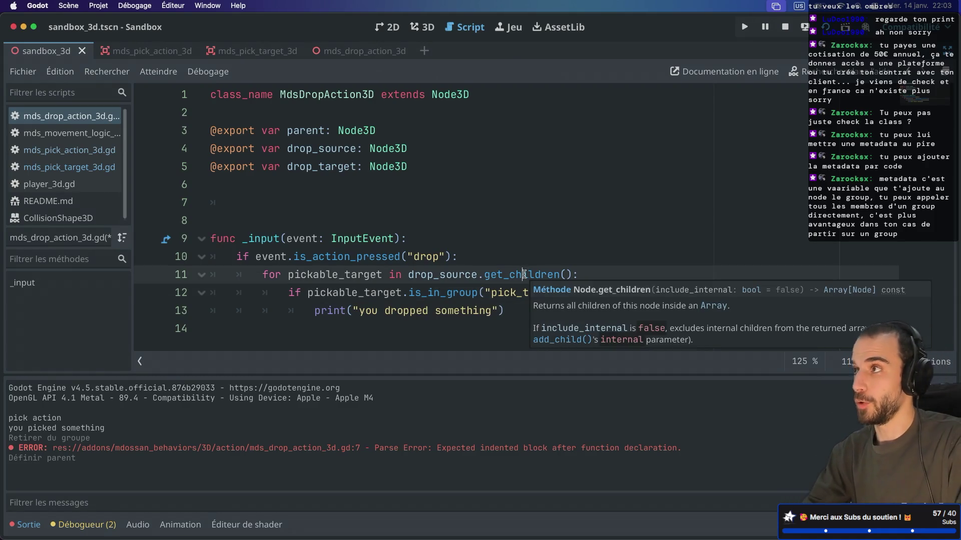
- Remove the two extra blank lines above _input and run the current scene
{"action": "left_click", "coordinate": [396, 221]}
{"action": "key", "text": "BackSpace"}
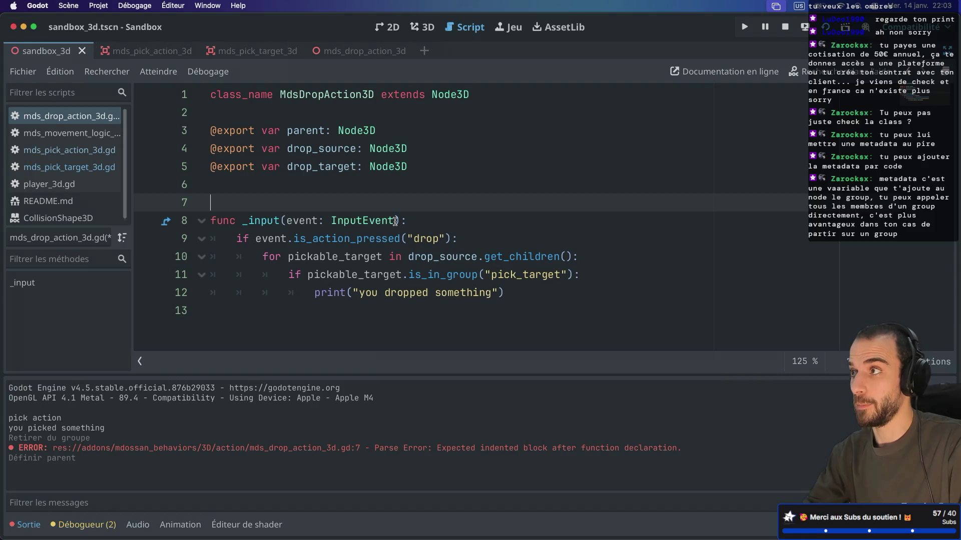
{"action": "key", "text": "BackSpace"}
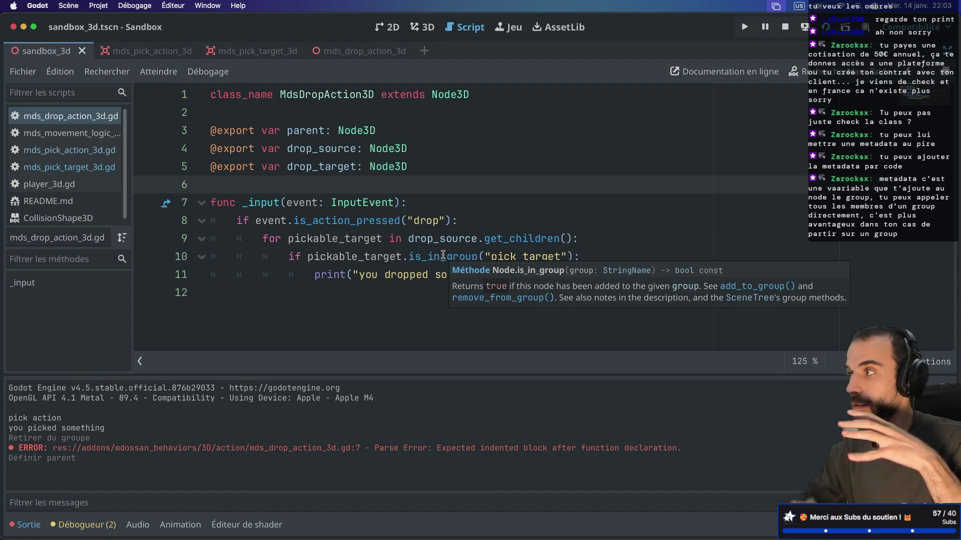
{"action": "left_click", "coordinate": [827, 30]}
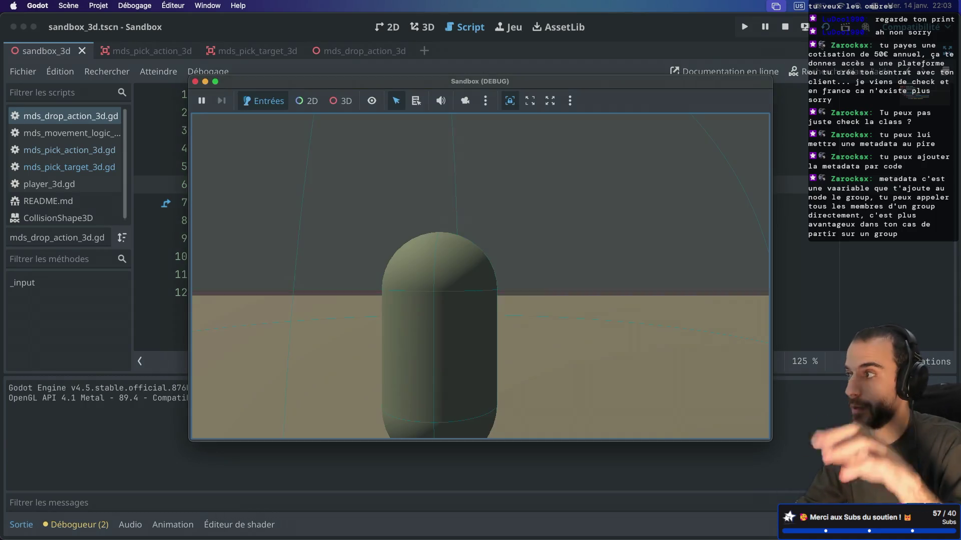
- Pick up the box with E, drop it twice, then close the Sandbox debug window
{"action": "key", "text": "e"}
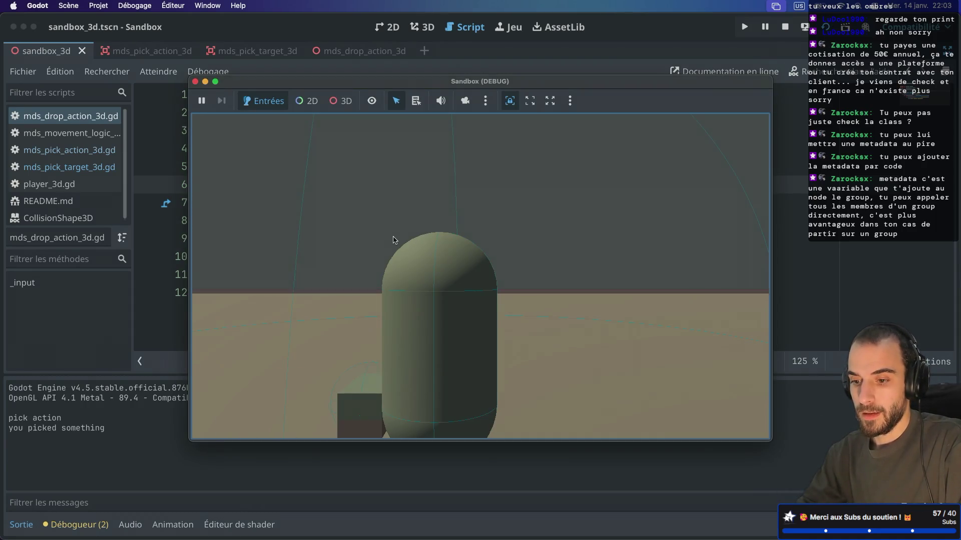
{"action": "key", "text": "e"}
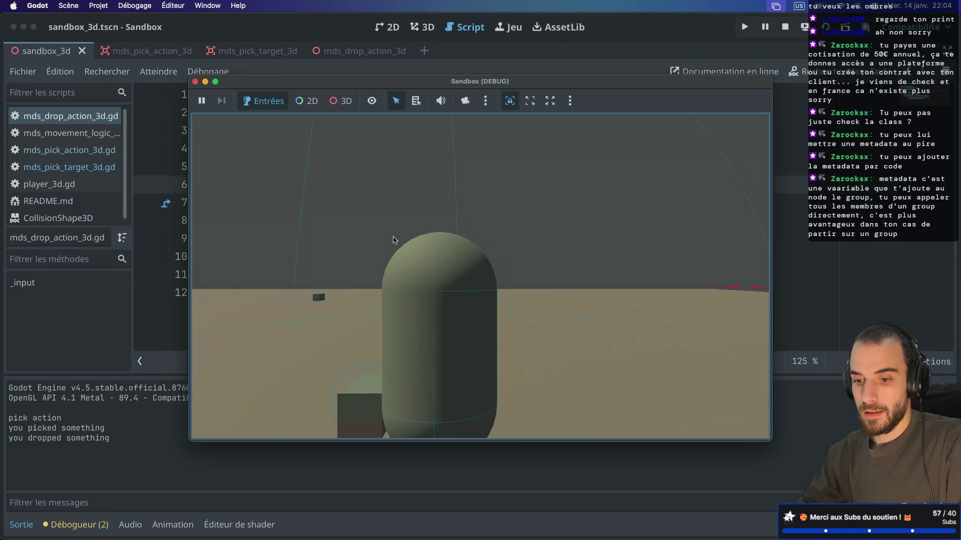
{"action": "key", "text": "e"}
{"action": "key", "text": "e"}
{"action": "key", "text": "e"}
{"action": "key", "text": "e"}
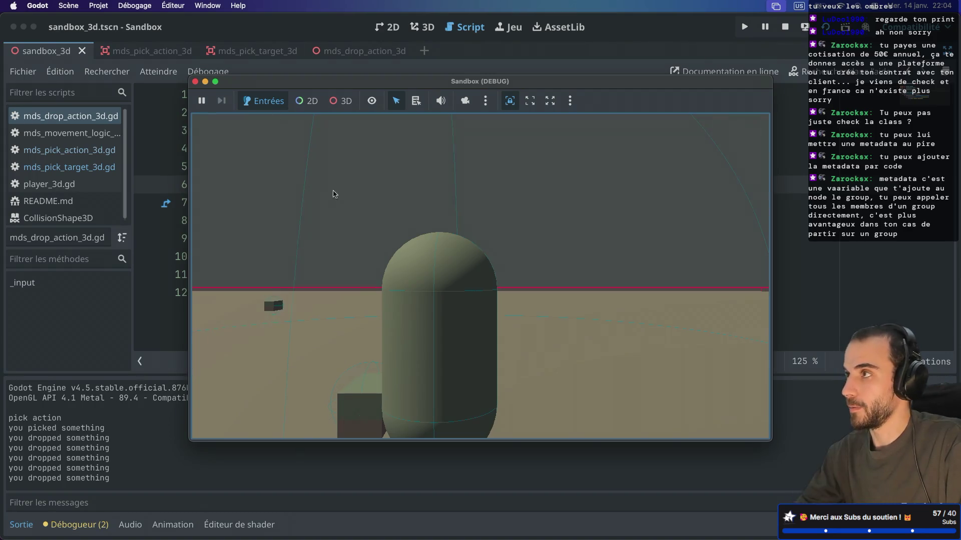
{"action": "left_click", "coordinate": [195, 82]}
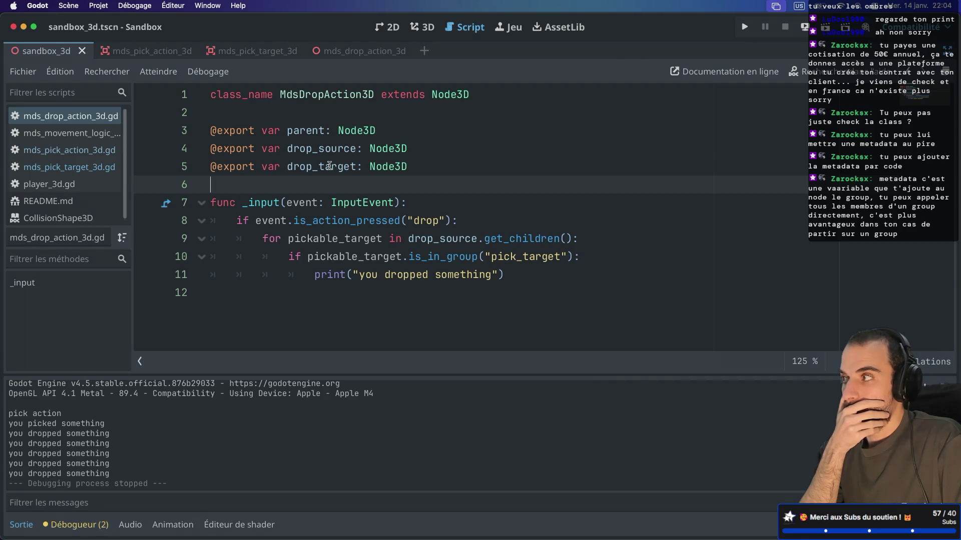
- Collapse PlayerBehaviors in the Scene dock and start a new line 12 with get_tree().root
{"action": "key", "text": "ctrl+super+d"}
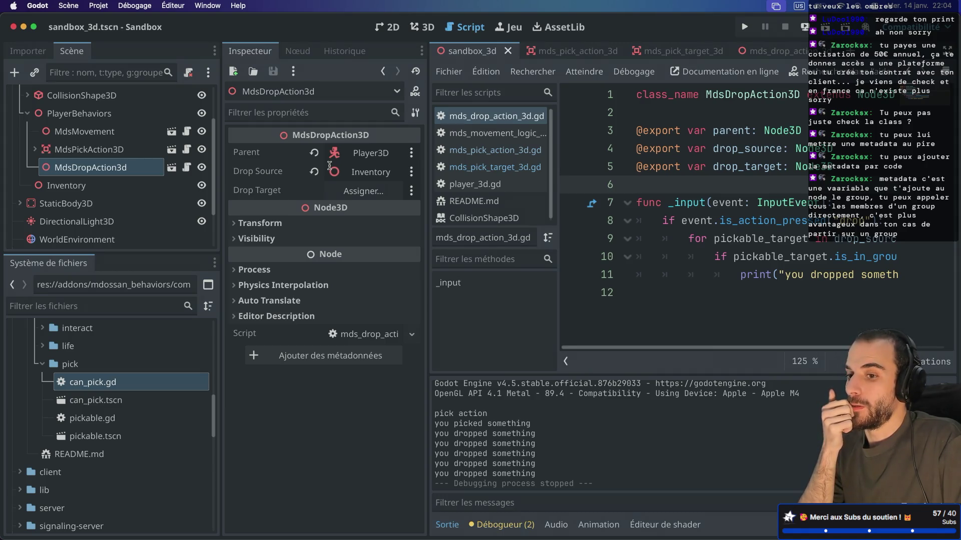
{"action": "left_click", "coordinate": [28, 114]}
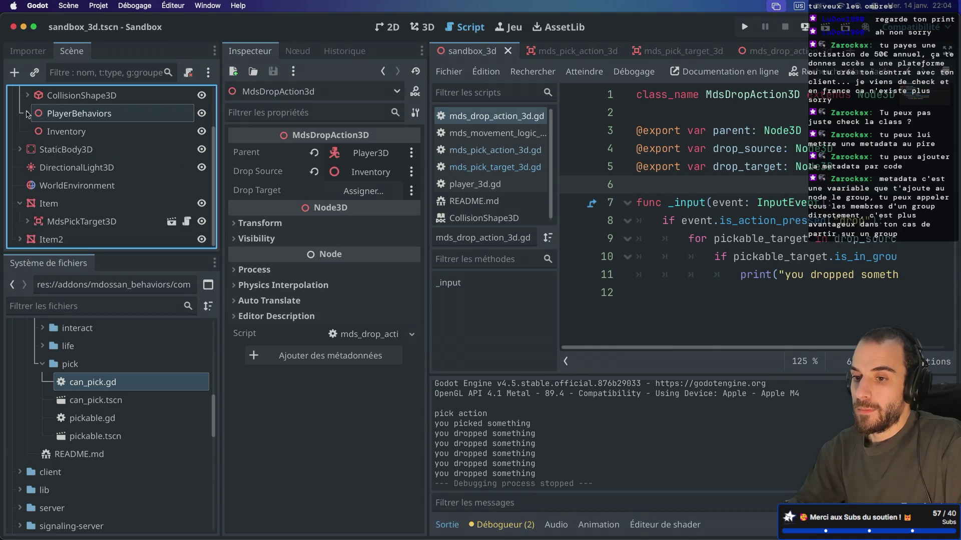
{"action": "key", "text": "ctrl+super+d"}
{"action": "left_click", "coordinate": [508, 280]}
{"action": "key", "text": "Return"}
{"action": "type", "text": "get_tre"}
{"action": "key", "text": "Return"}
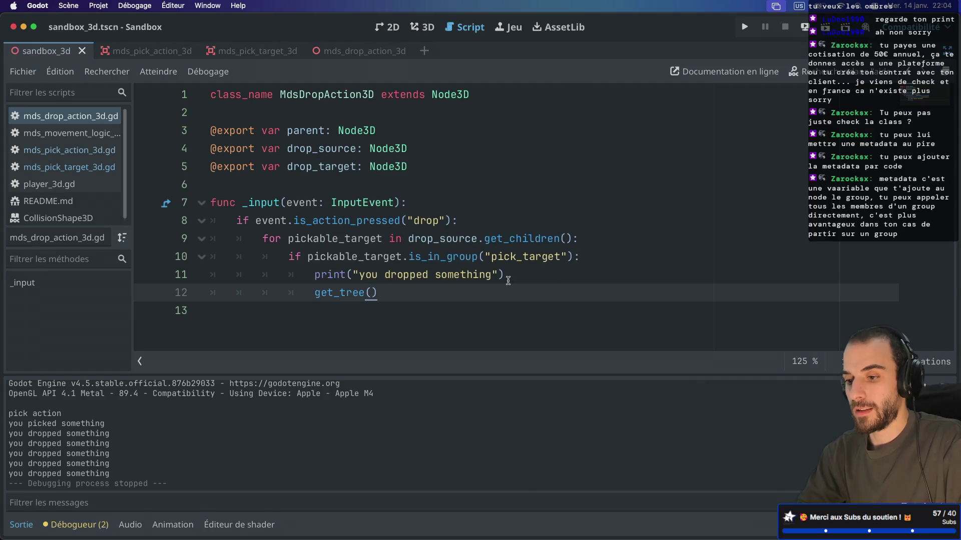
{"action": "type", "text": ".root"}
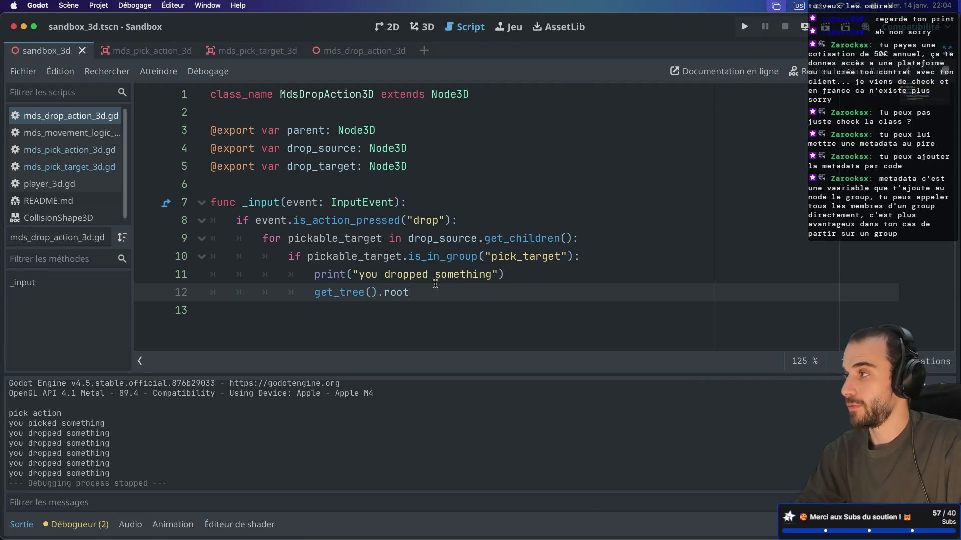
- Rewrite line 12 as pickable_target.reparent(get_tree().root) using autocomplete
{"action": "double_click", "coordinate": [316, 295]}
{"action": "type", "text": "pic"}
{"action": "key", "text": "Return"}
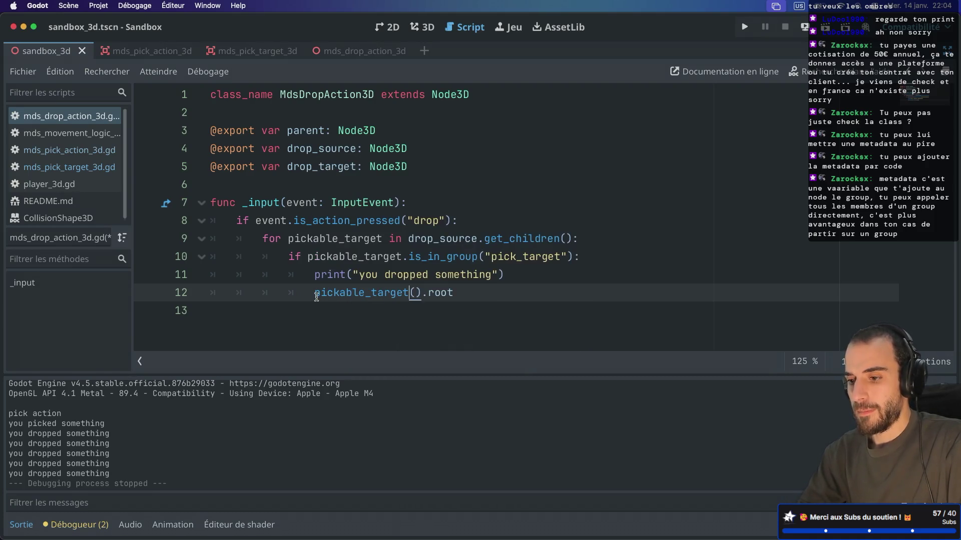
{"action": "type", "text": "."}
{"action": "type", "text": "re"}
{"action": "type", "text": "s"}
{"action": "key", "text": "BackSpace"}
{"action": "type", "text": "p"}
{"action": "key", "text": "Return"}
{"action": "type", "text": "("}
{"action": "key", "text": "BackSpace"}
{"action": "key", "text": "BackSpace"}
{"action": "type", "text": "get"}
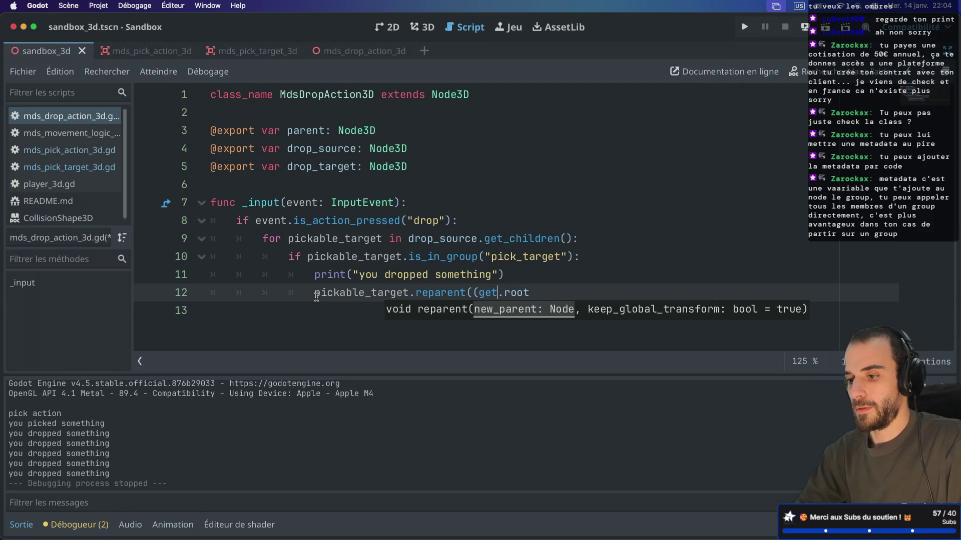
{"action": "type", "text": "_t"}
{"action": "key", "text": "Return"}
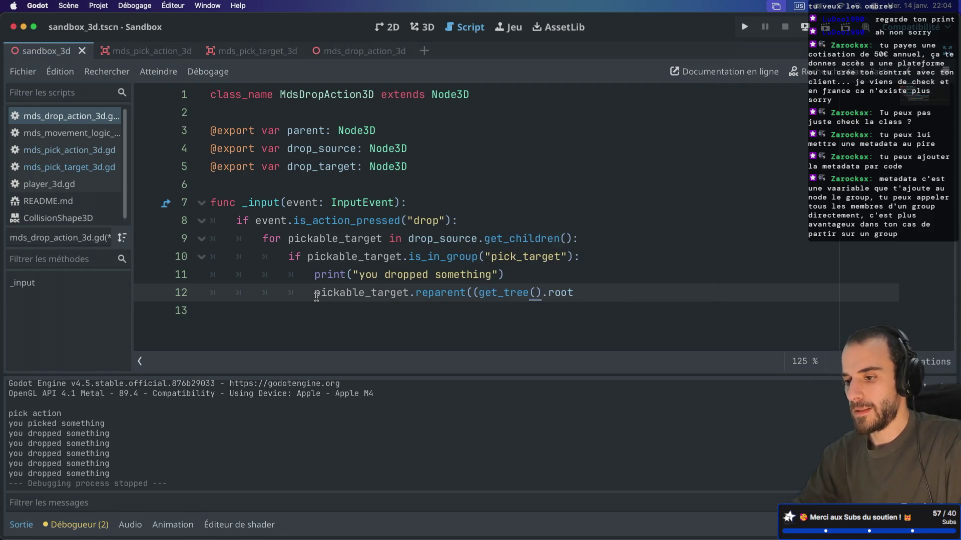
{"action": "left_click", "coordinate": [479, 292]}
{"action": "key", "text": "BackSpace"}
{"action": "left_click", "coordinate": [600, 295]}
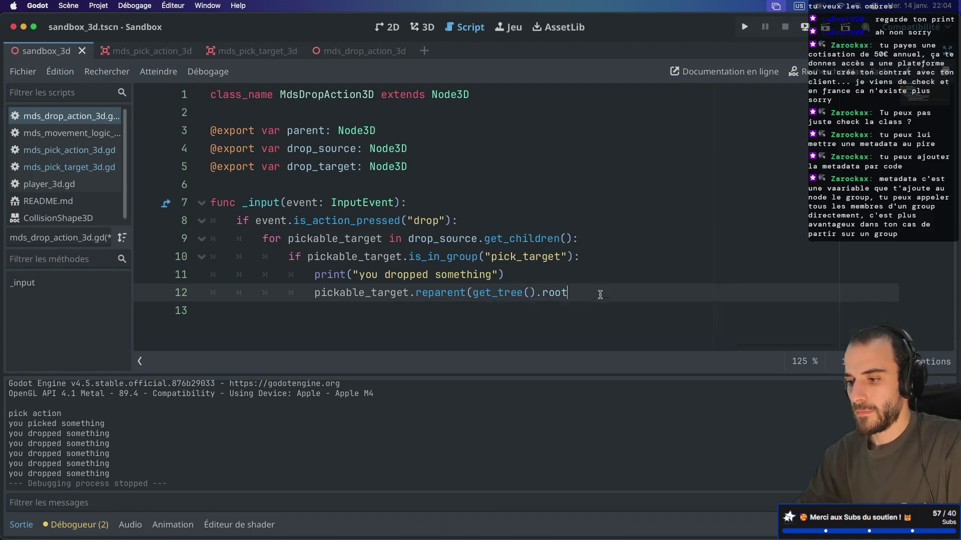
{"action": "type", "text": ")"}
- Review the get_tree().root argument and the drop_target declaration in the drop script
{"action": "left_click", "coordinate": [588, 284]}
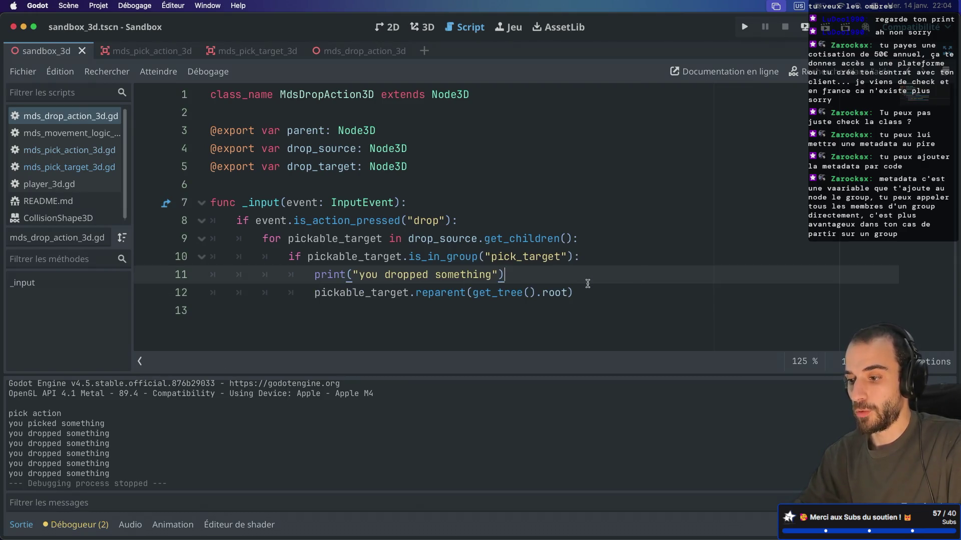
{"action": "mouse_move", "coordinate": [440, 239]}
{"action": "left_click", "coordinate": [411, 210]}
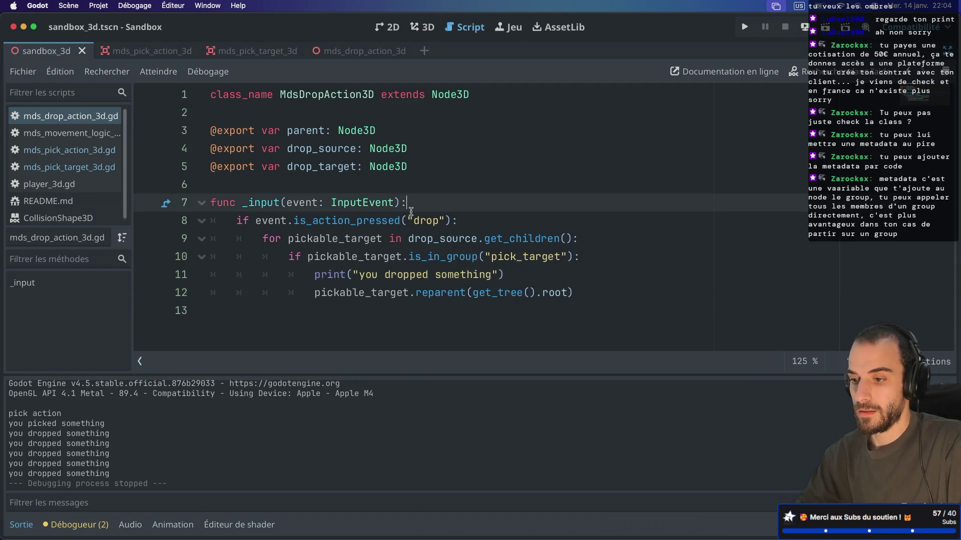
{"action": "left_click", "coordinate": [592, 293]}
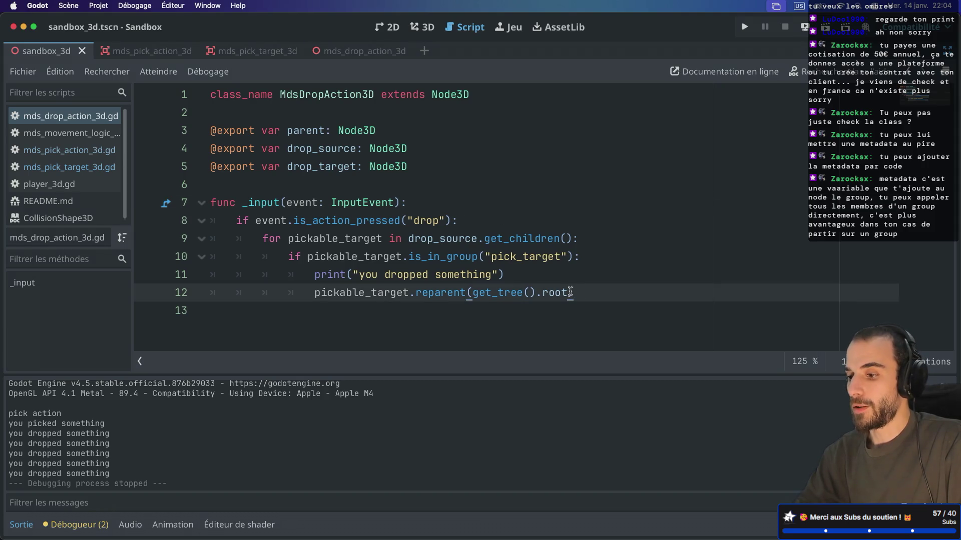
{"action": "left_click_drag", "start_coordinate": [570, 293], "coordinate": [472, 292]}
{"action": "left_click", "coordinate": [516, 276]}
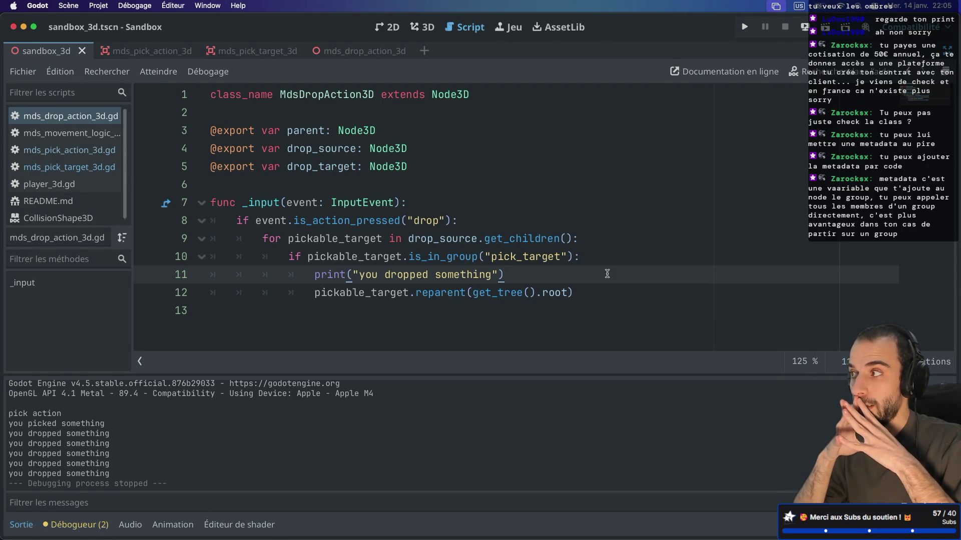
{"action": "left_click_drag", "start_coordinate": [473, 293], "coordinate": [563, 292]}
{"action": "mouse_move", "coordinate": [567, 289]}
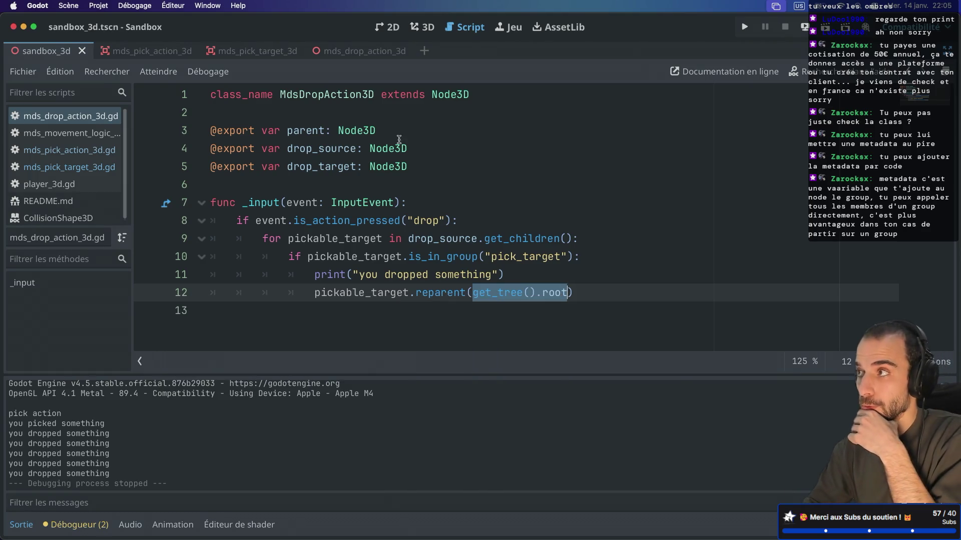
{"action": "left_click_drag", "start_coordinate": [422, 168], "coordinate": [422, 156]}
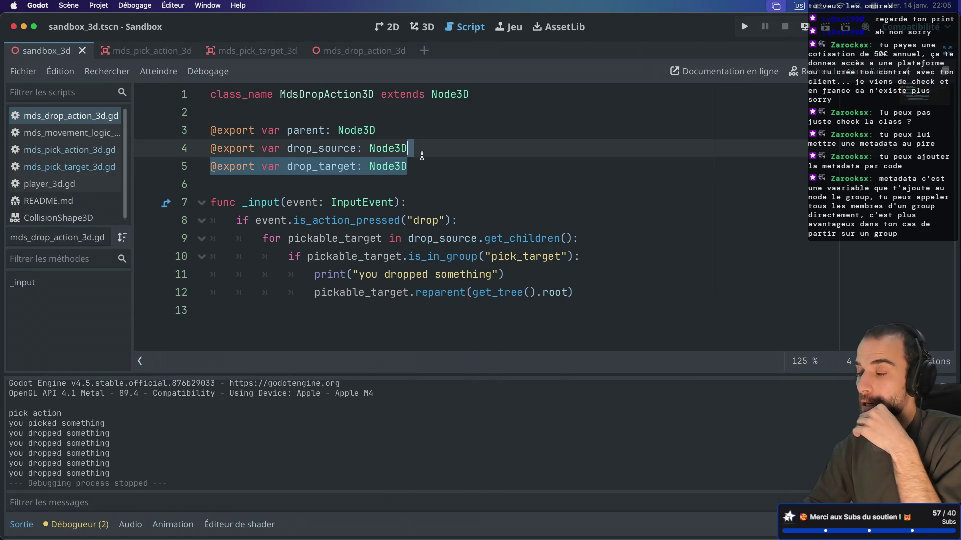
{"action": "left_click", "coordinate": [441, 190]}
{"action": "left_click_drag", "start_coordinate": [473, 293], "coordinate": [564, 294]}
{"action": "mouse_move", "coordinate": [567, 293]}
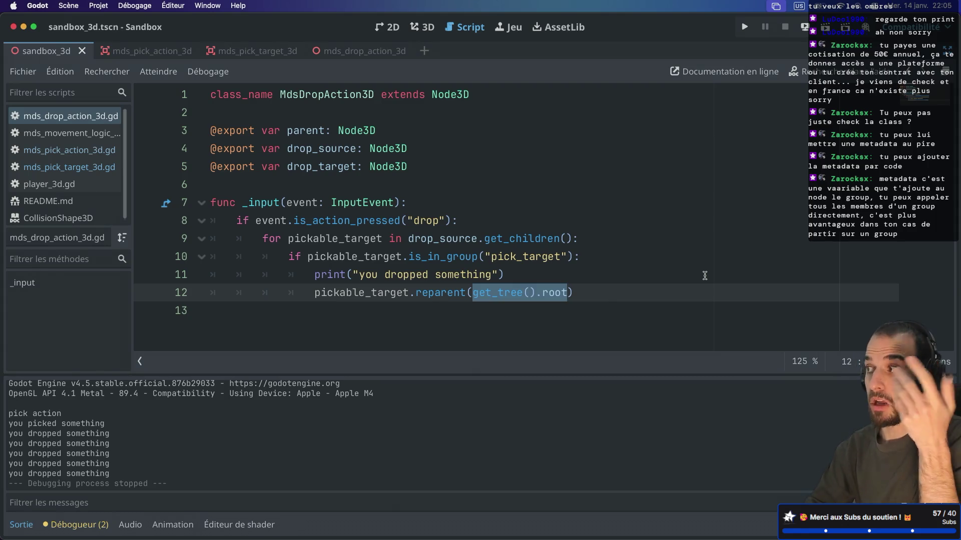
{"action": "left_click", "coordinate": [665, 254]}
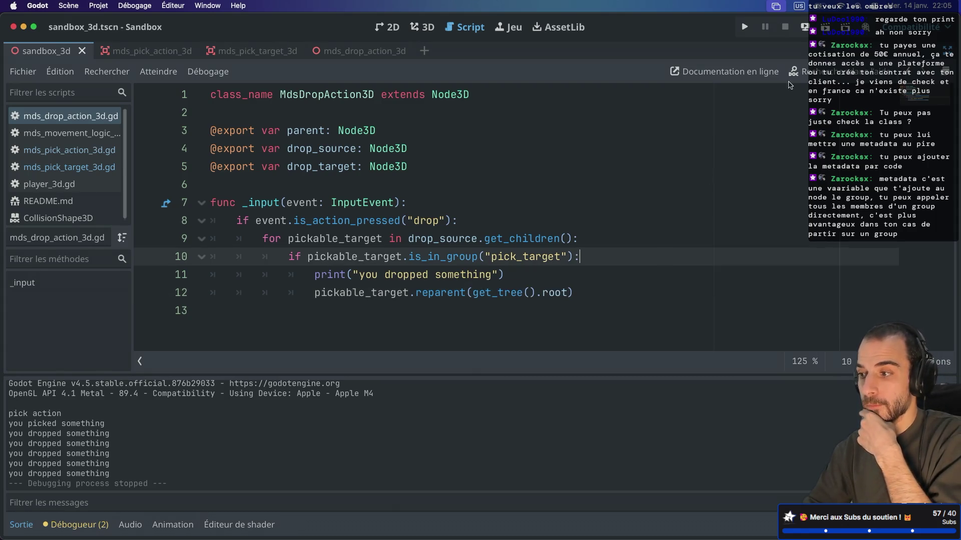
- Launch the sandbox in debug, move its window right, then stop it
{"action": "left_click", "coordinate": [826, 27]}
{"action": "left_click_drag", "start_coordinate": [327, 82], "coordinate": [415, 88]}
{"action": "key", "text": "super+period"}
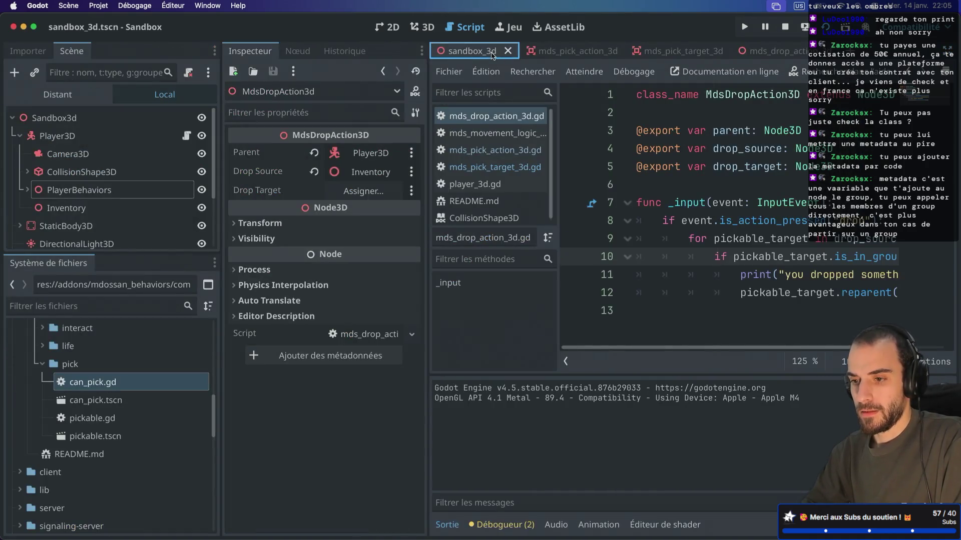
- Relaunch the game, shift its window right, and show the Remote scene tree beside it
{"action": "left_click", "coordinate": [826, 27]}
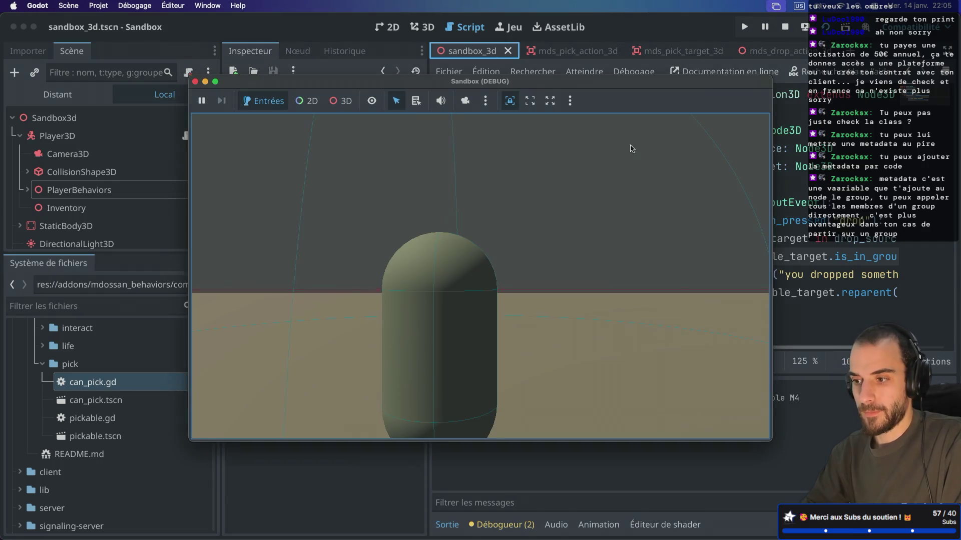
{"action": "left_click_drag", "start_coordinate": [627, 86], "coordinate": [750, 88]}
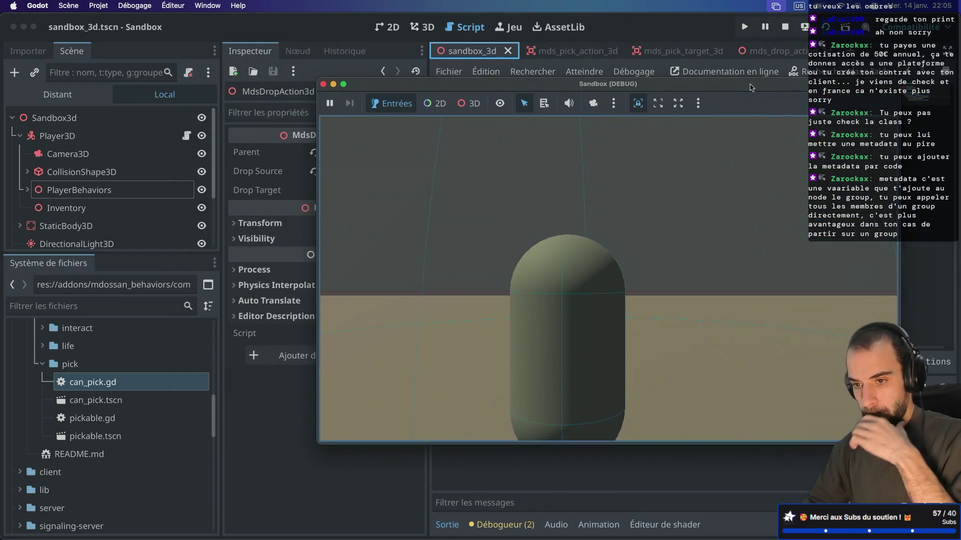
{"action": "left_click", "coordinate": [86, 89]}
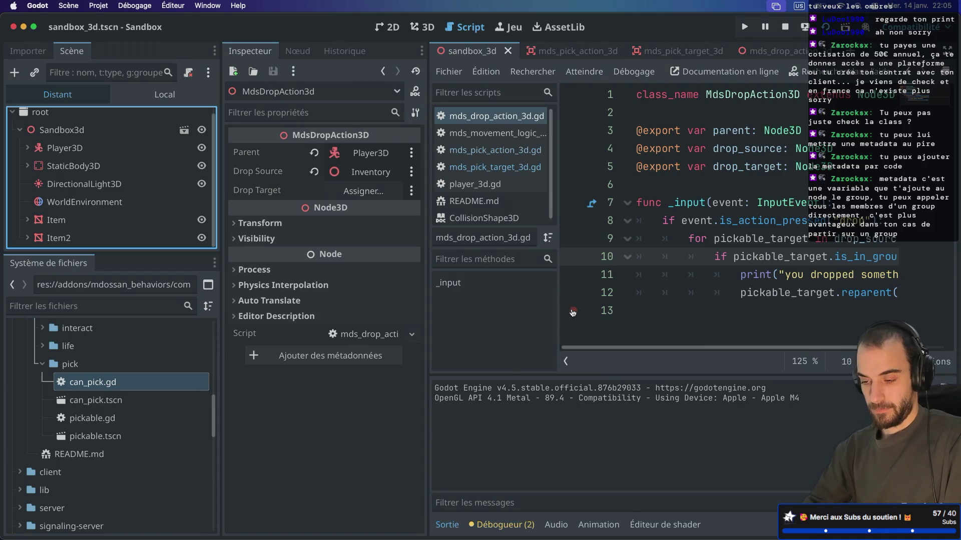
{"action": "key", "text": "super+Tab"}
{"action": "key", "text": "Down"}
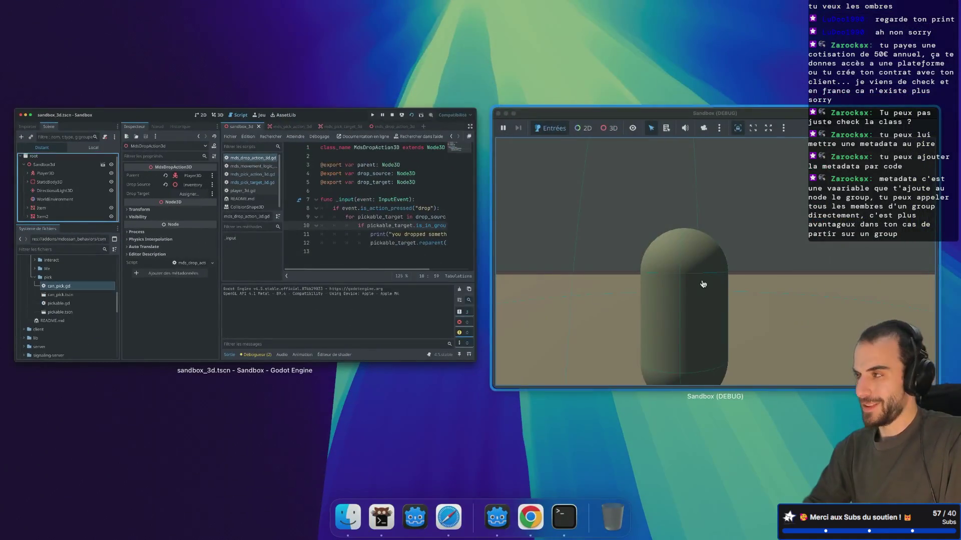
{"action": "left_click", "coordinate": [703, 284]}
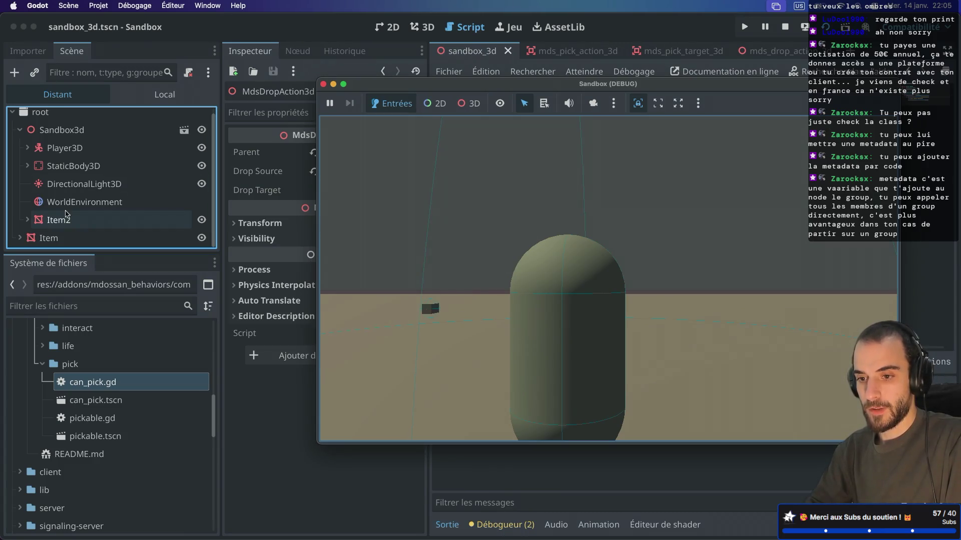
- Check Item in the remote tree, then pick up and drop a box with E
{"action": "left_click", "coordinate": [66, 239]}
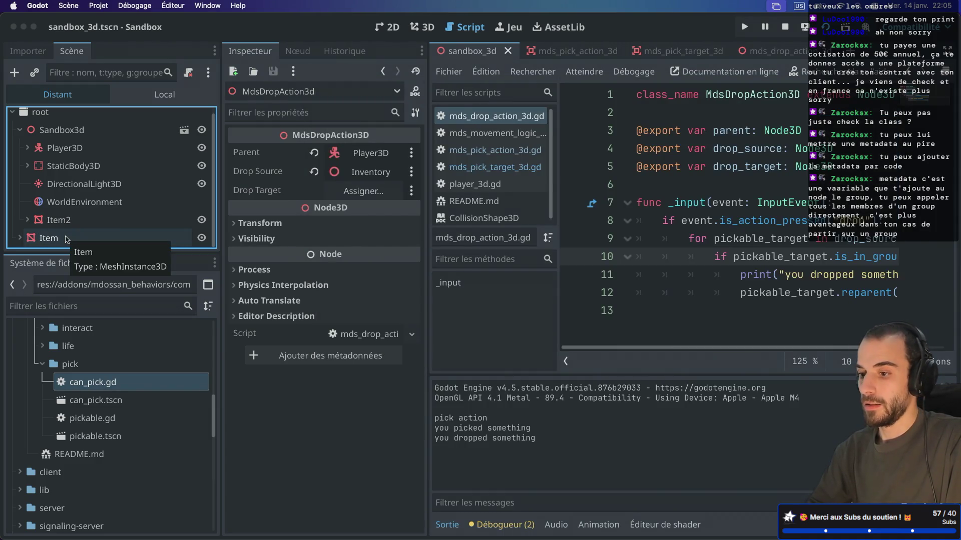
{"action": "key", "text": "super+Tab"}
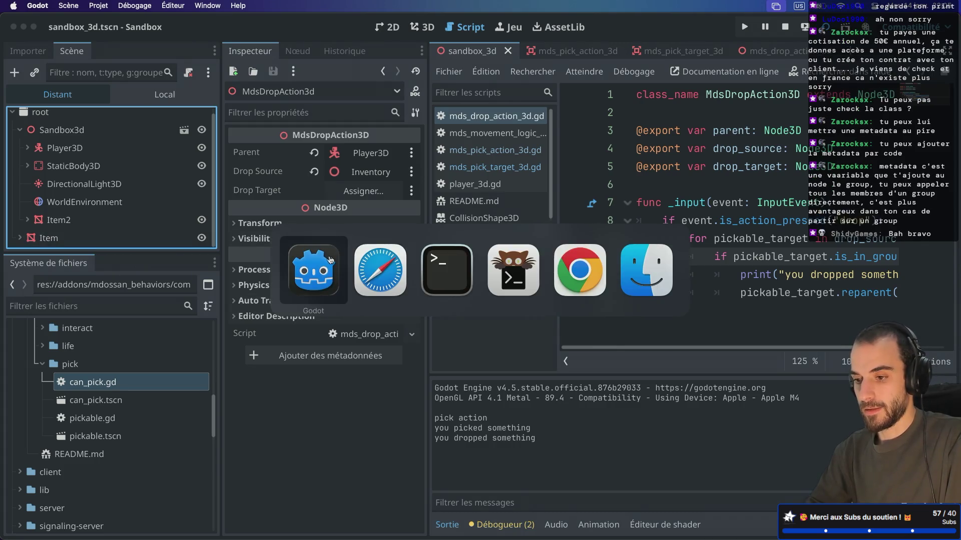
{"action": "key", "text": "super+Tab"}
{"action": "key", "text": "Down"}
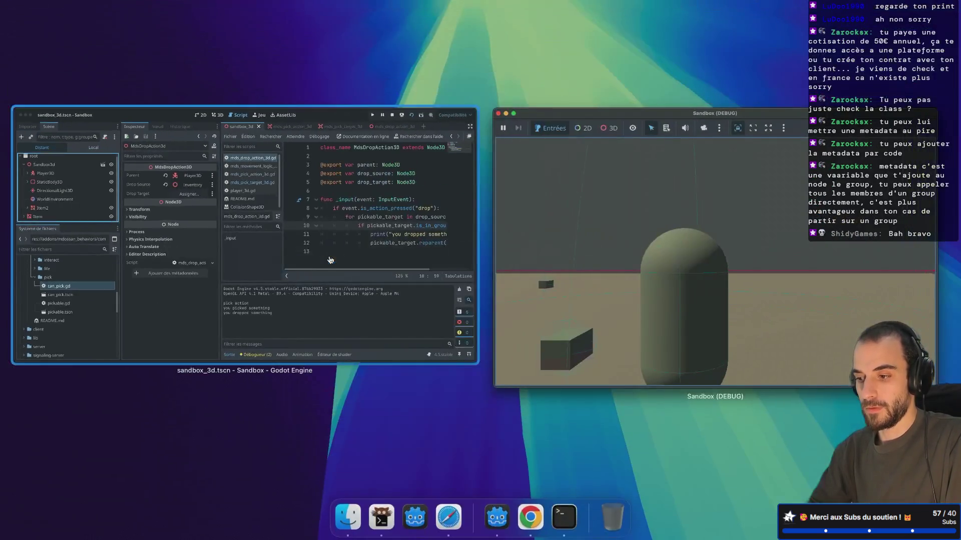
{"action": "left_click", "coordinate": [676, 252]}
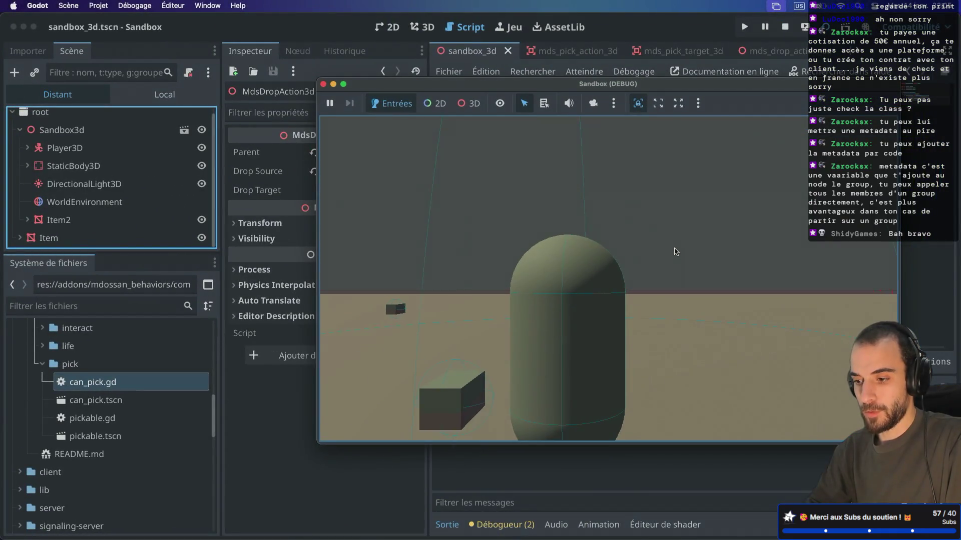
{"action": "key", "text": "e"}
{"action": "key", "text": "e"}
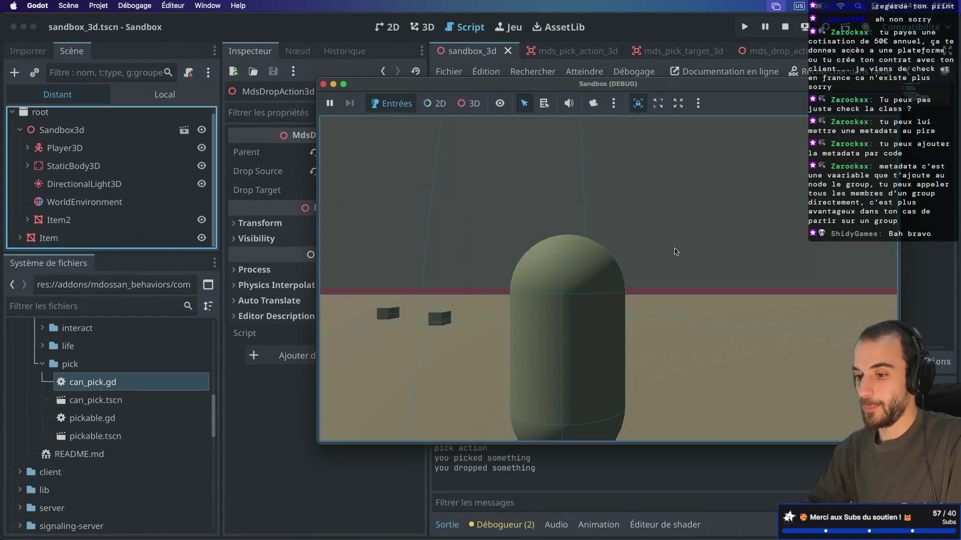
{"action": "key", "text": "e"}
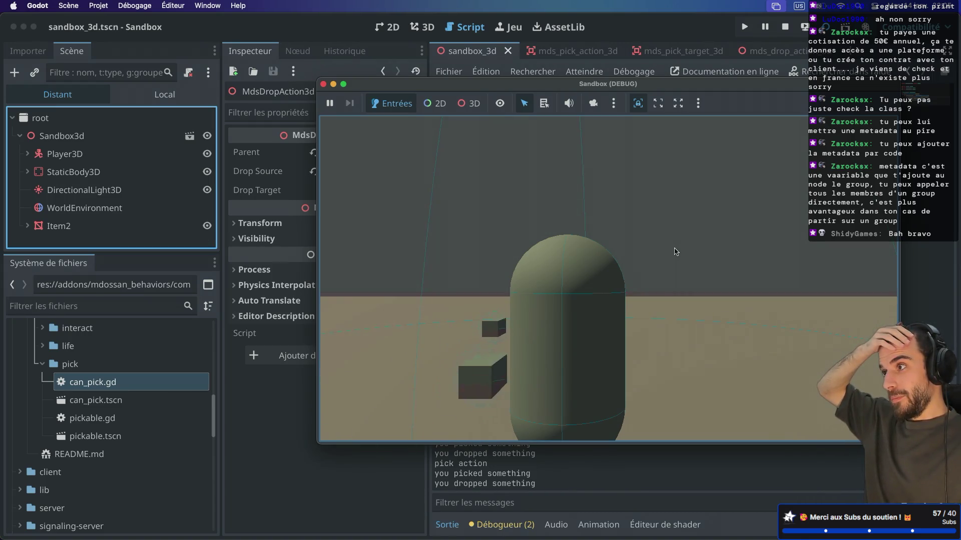
{"action": "key", "text": "e"}
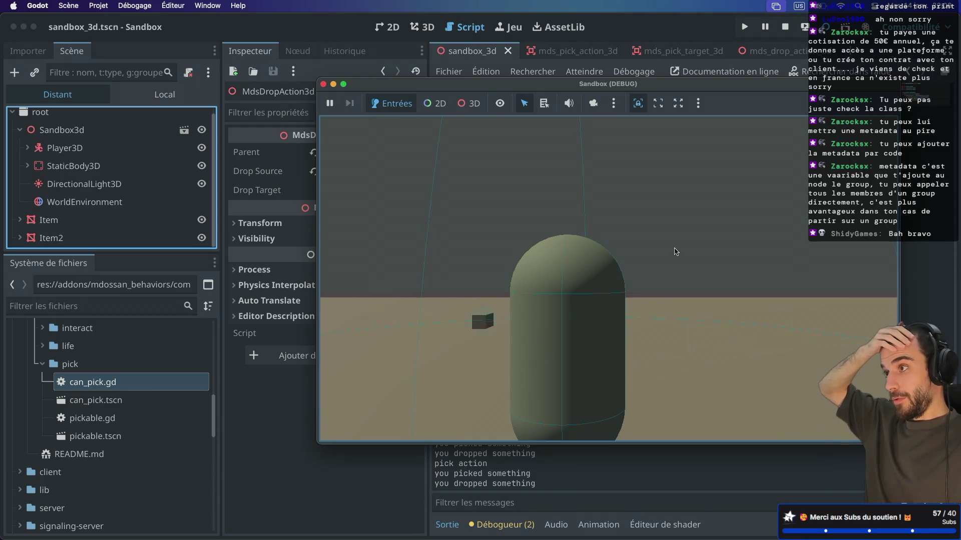
{"action": "key", "text": "e"}
{"action": "key", "text": "e"}
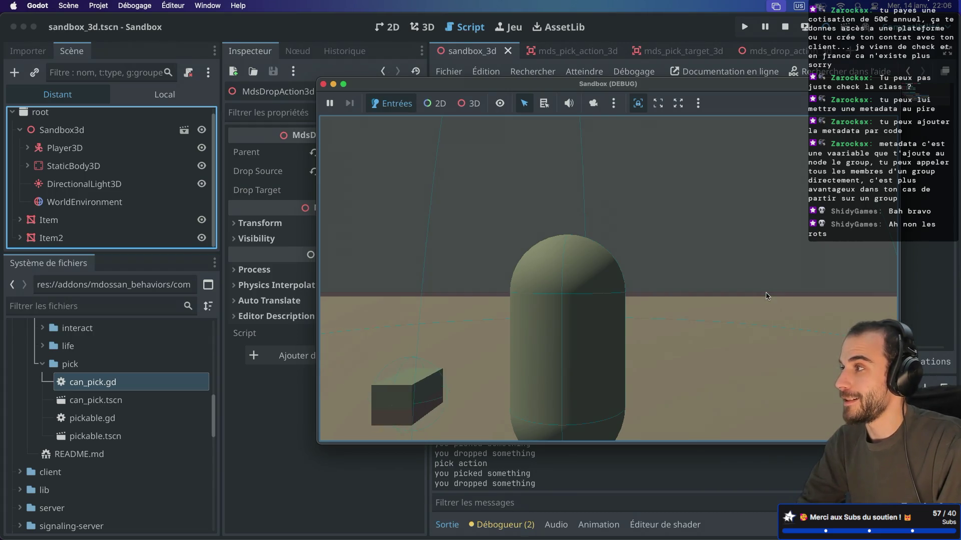
- Click the game window repeatedly to pick up and drop the boxes three times
{"action": "left_click", "coordinate": [768, 296]}
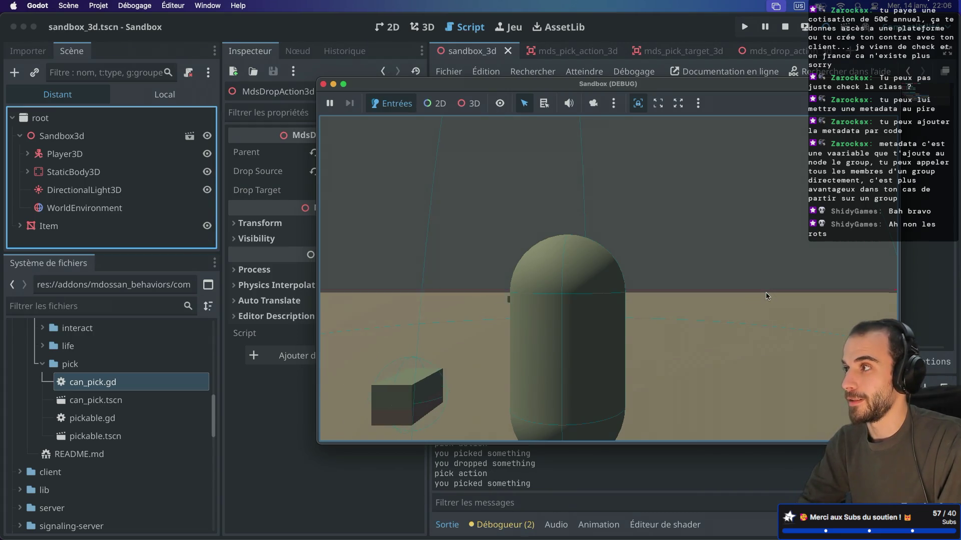
{"action": "left_click", "coordinate": [768, 296]}
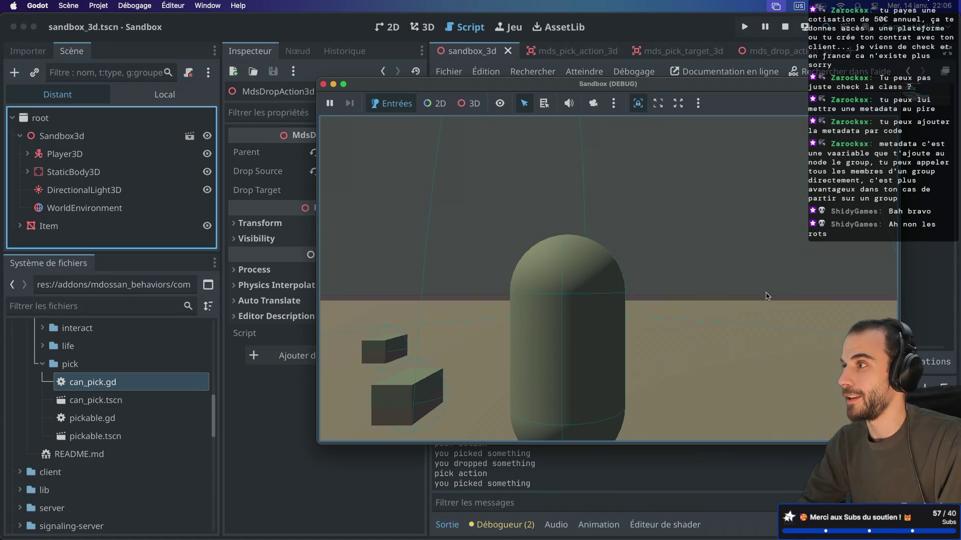
{"action": "left_click", "coordinate": [768, 296]}
{"action": "left_click", "coordinate": [768, 296]}
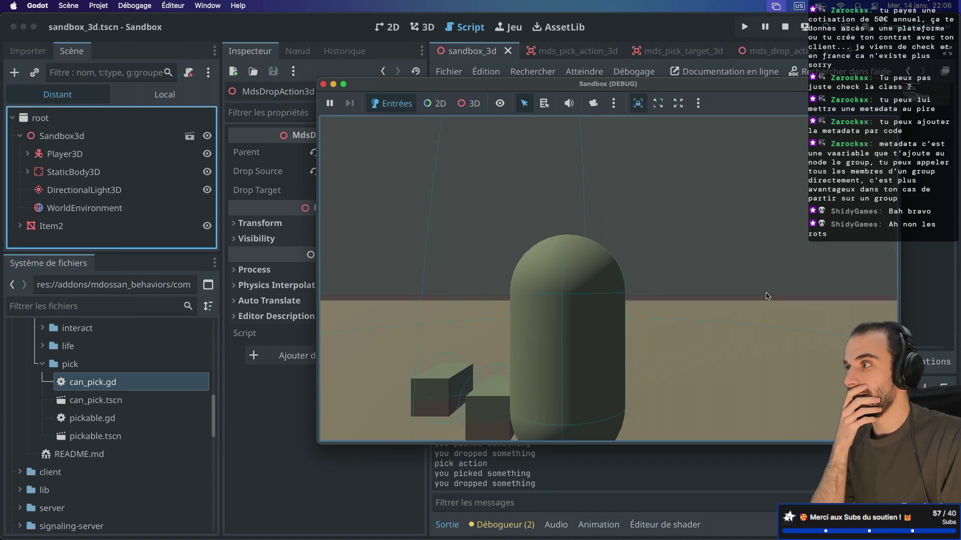
{"action": "left_click", "coordinate": [769, 296]}
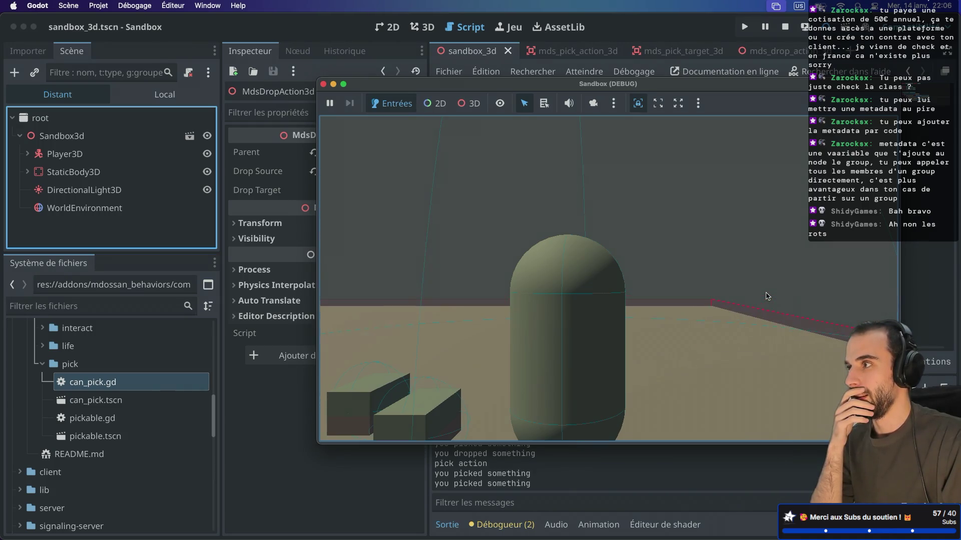
{"action": "left_click", "coordinate": [767, 296]}
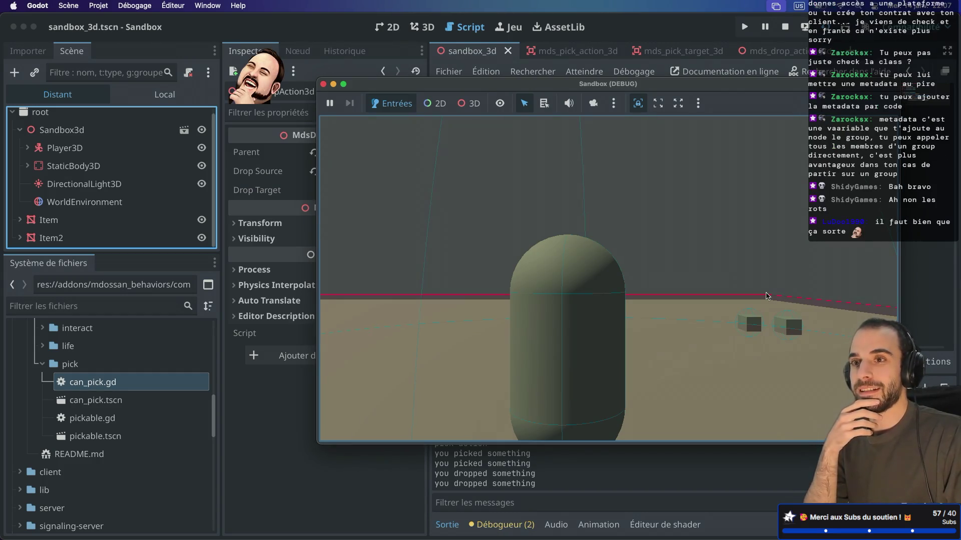
- Use E, D and A keys to move around the boxes, picking and dropping them again
{"action": "key", "text": "e"}
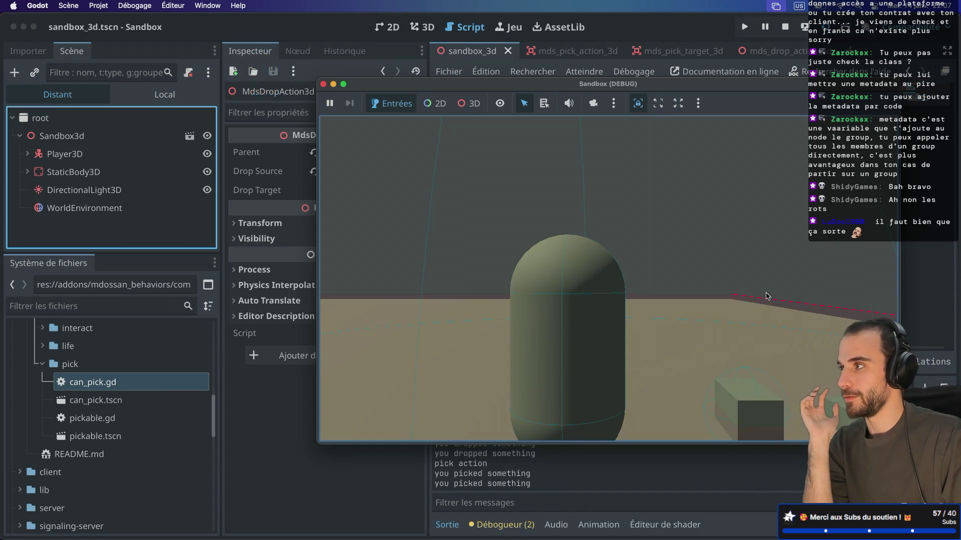
{"action": "key", "text": "e"}
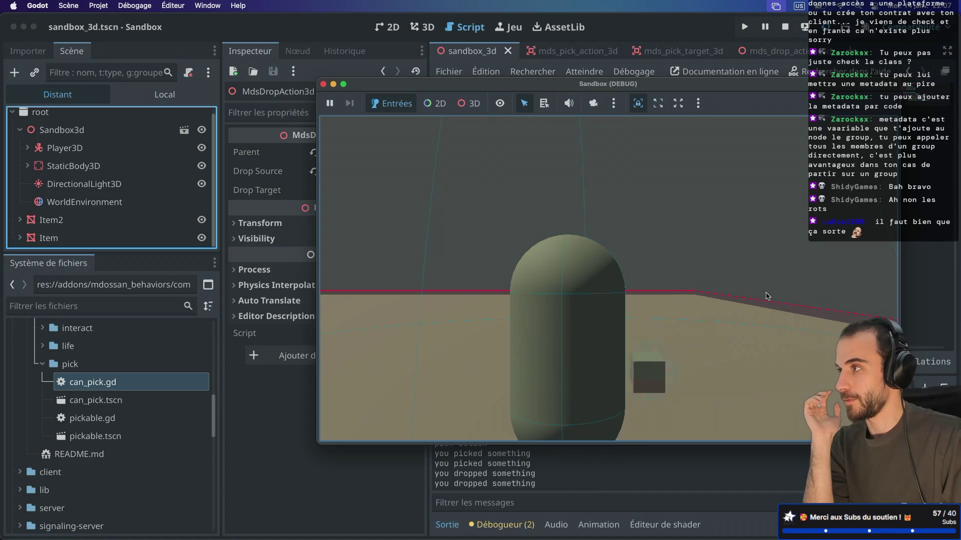
{"action": "key", "text": "d"}
{"action": "key", "text": "e"}
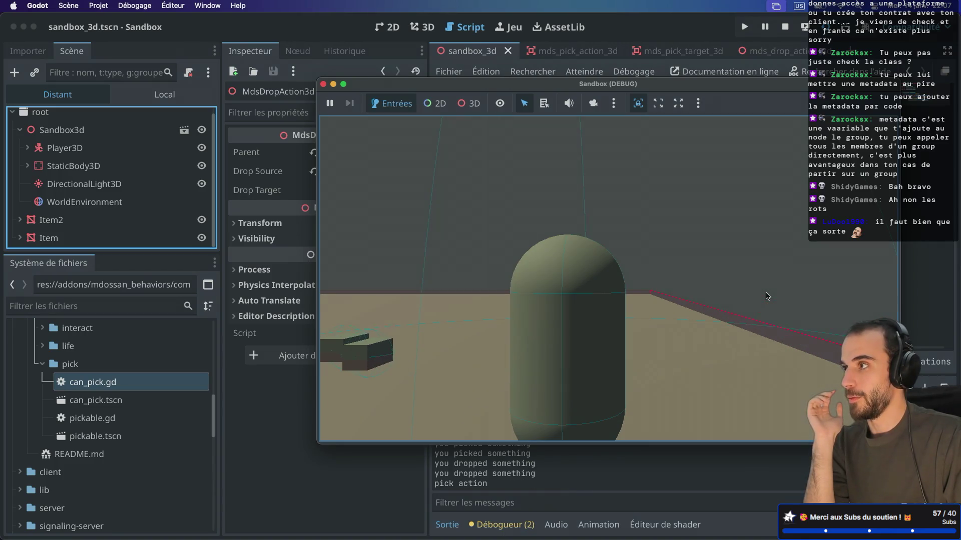
{"action": "key", "text": "e"}
{"action": "key", "text": "e"}
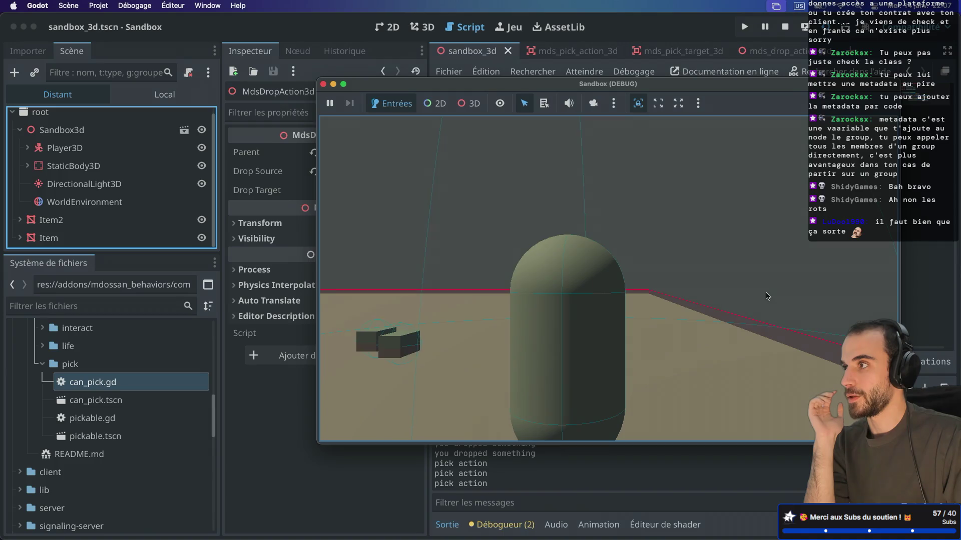
{"action": "key", "text": "e"}
{"action": "key", "text": "d"}
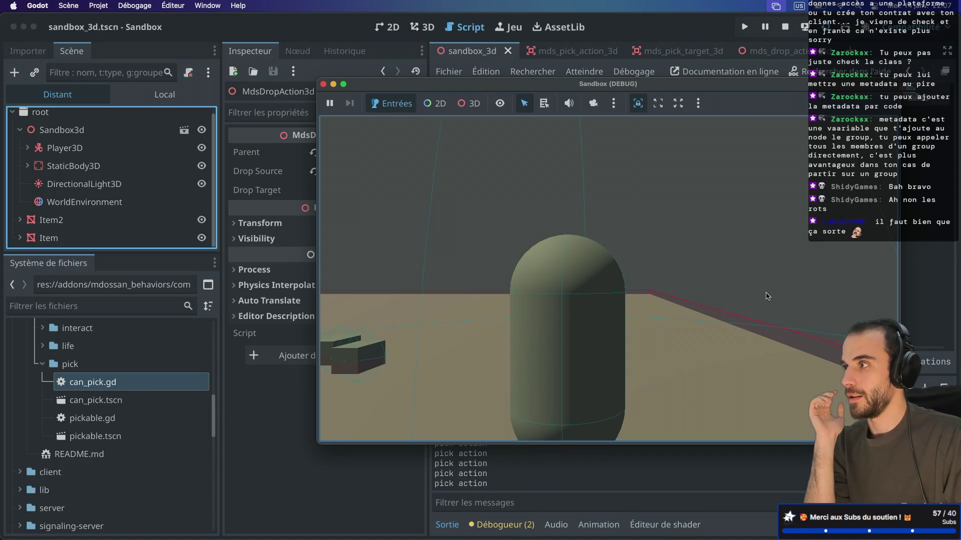
{"action": "key", "text": "a"}
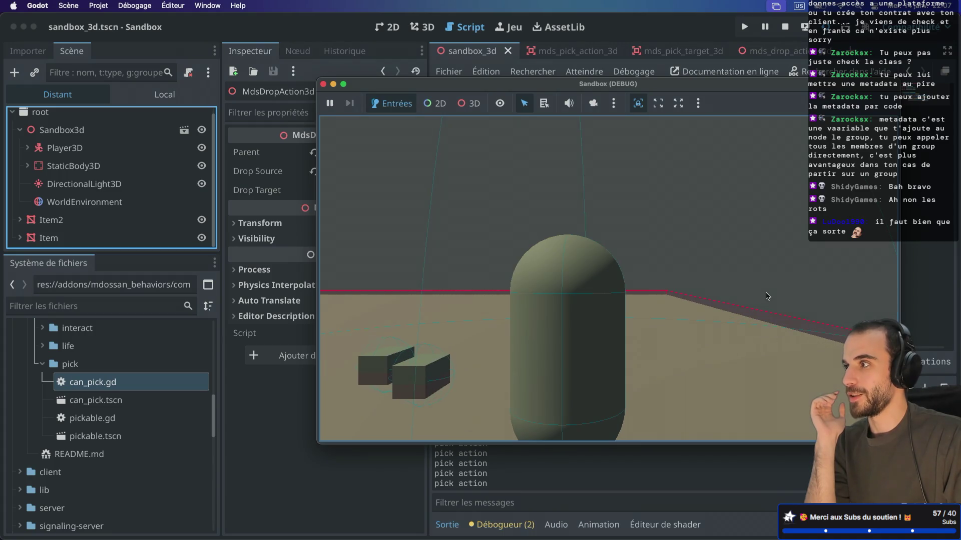
{"action": "key", "text": "e"}
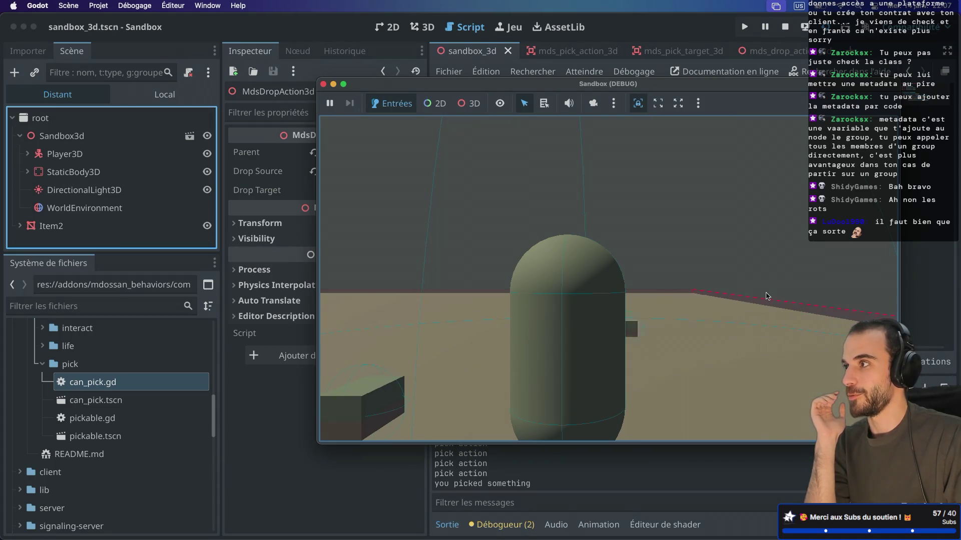
{"action": "key", "text": "e"}
{"action": "key", "text": "e"}
{"action": "key", "text": "e"}
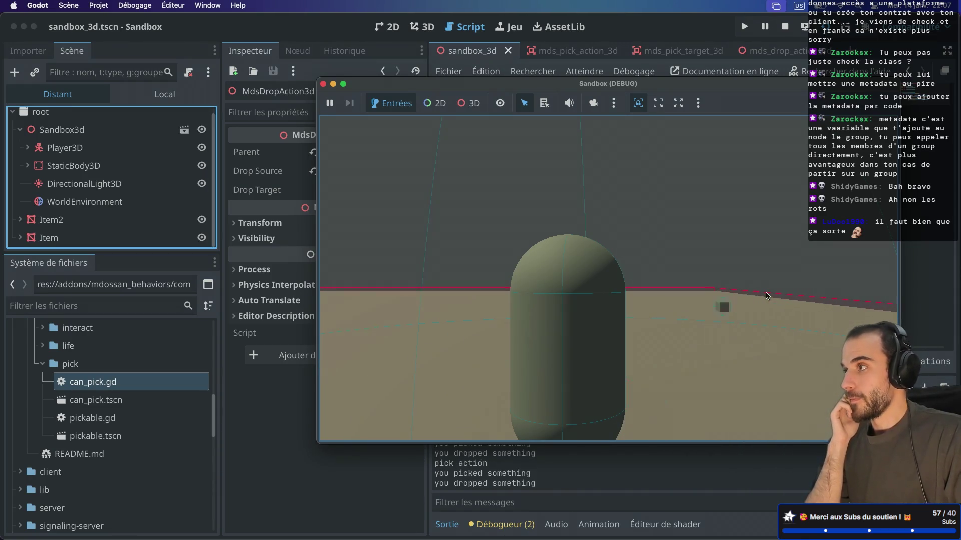
{"action": "key", "text": "e"}
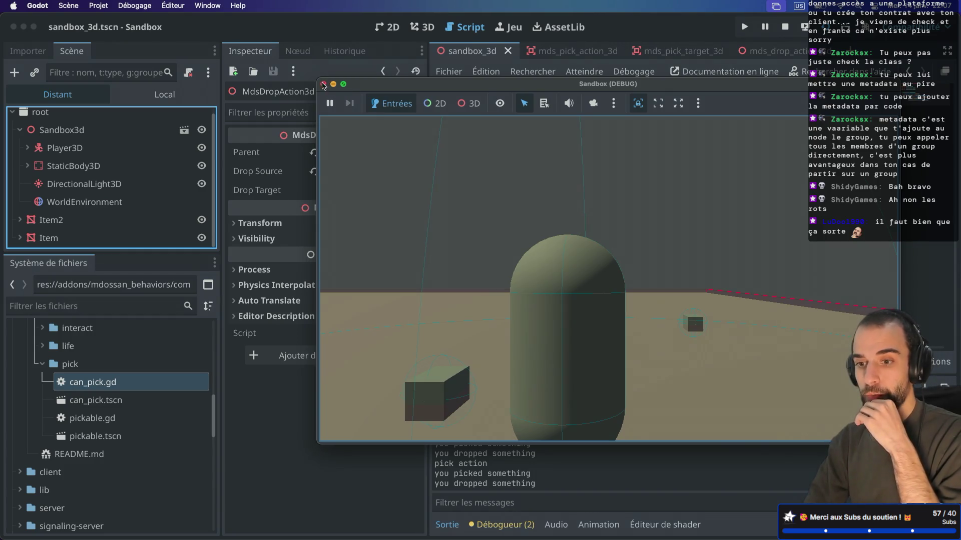
- Close the sandbox game and show an enlarged Local scene tree
{"action": "left_click", "coordinate": [324, 84]}
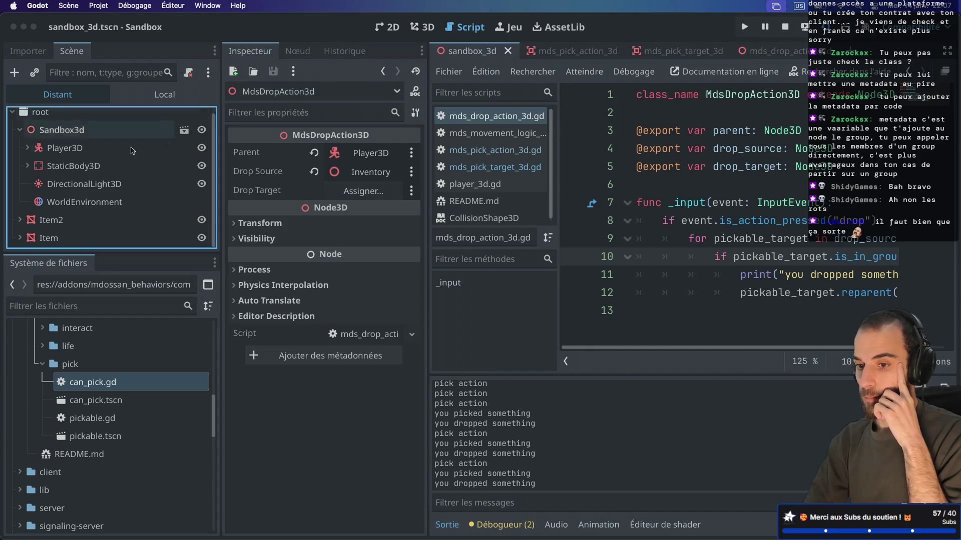
{"action": "left_click", "coordinate": [161, 95]}
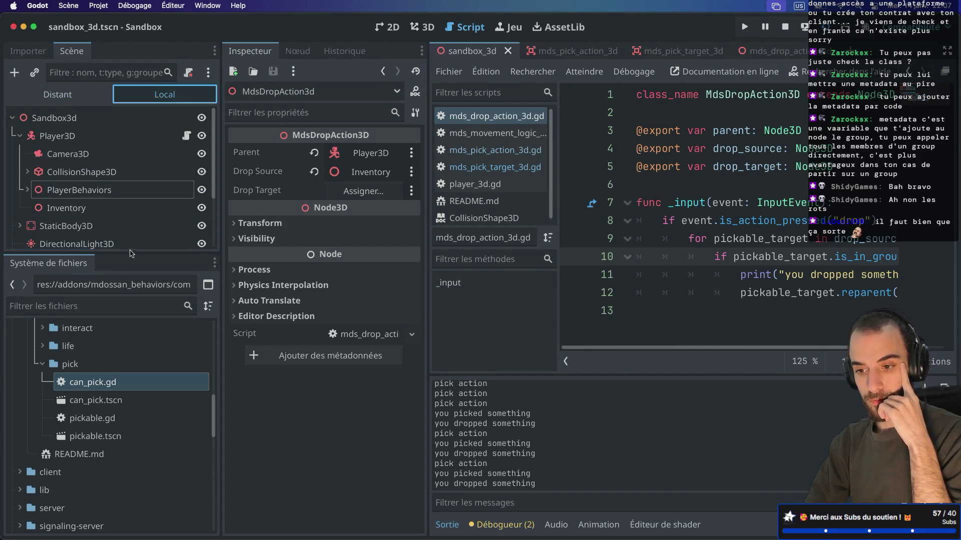
{"action": "left_click_drag", "start_coordinate": [106, 254], "coordinate": [106, 343]}
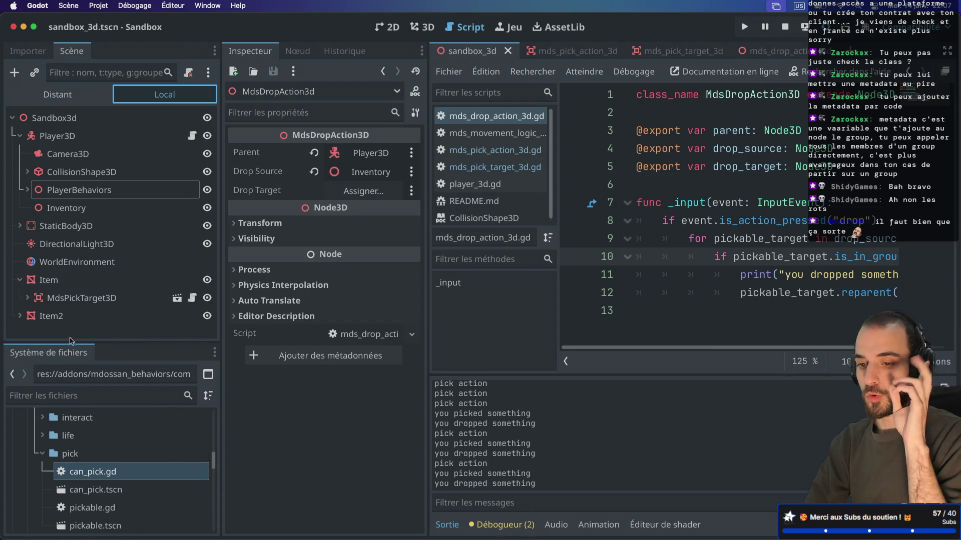
- Inspect the MdsPickTarget3D, MdsMovement, MdsPickAction3D and MdsDropAction3D nodes, then enter distraction-free mode
{"action": "left_click", "coordinate": [76, 300]}
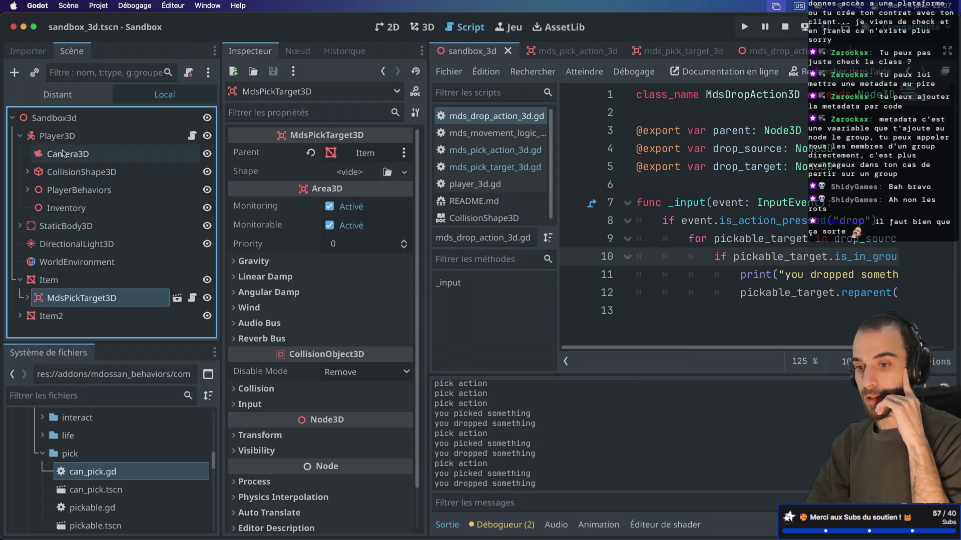
{"action": "left_click", "coordinate": [28, 190]}
{"action": "left_click", "coordinate": [97, 208]}
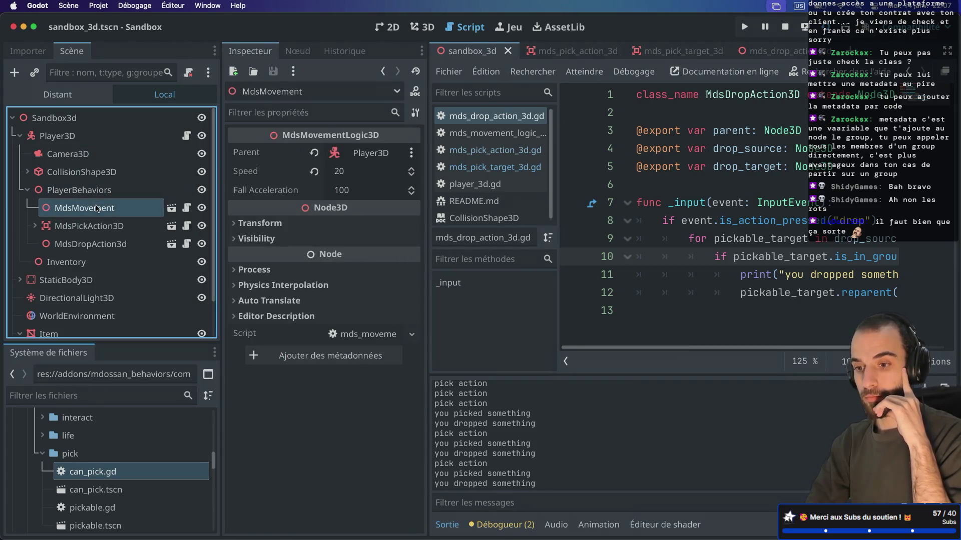
{"action": "left_click", "coordinate": [111, 233]}
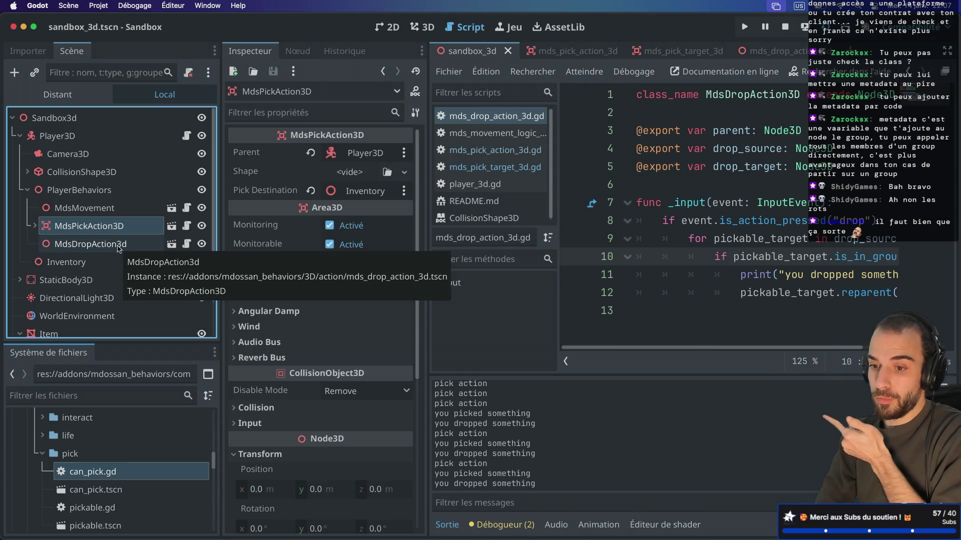
{"action": "left_click", "coordinate": [118, 249]}
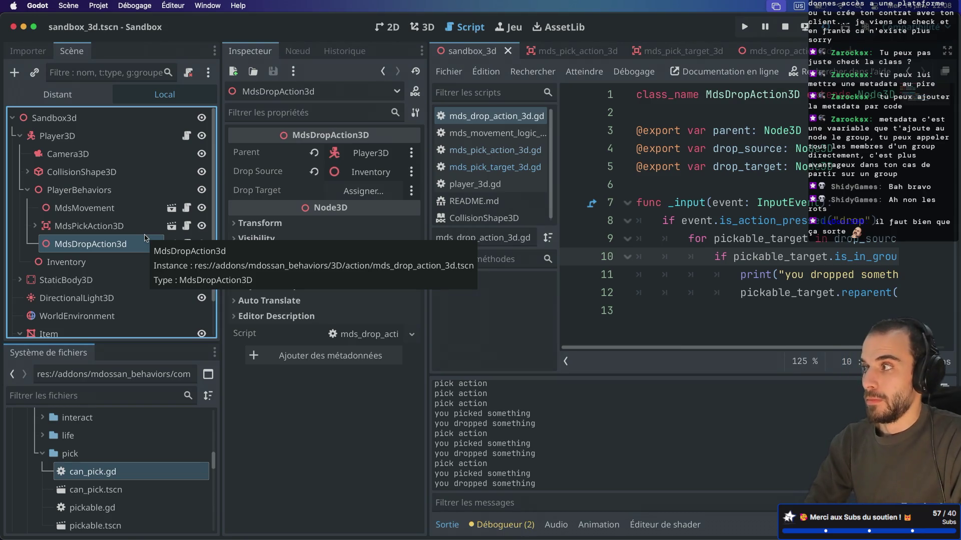
{"action": "left_click_drag", "start_coordinate": [221, 153], "coordinate": [217, 153]}
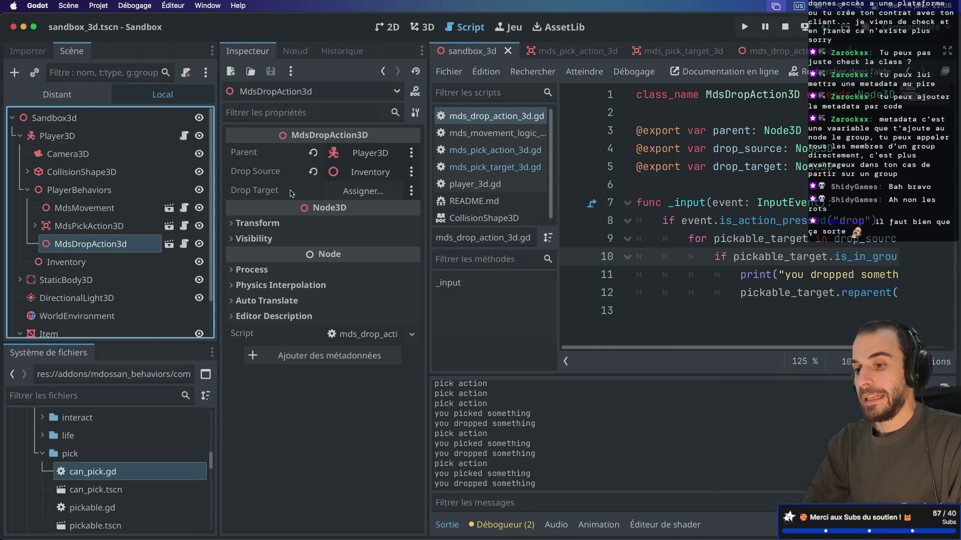
{"action": "key", "text": "ctrl+super+d"}
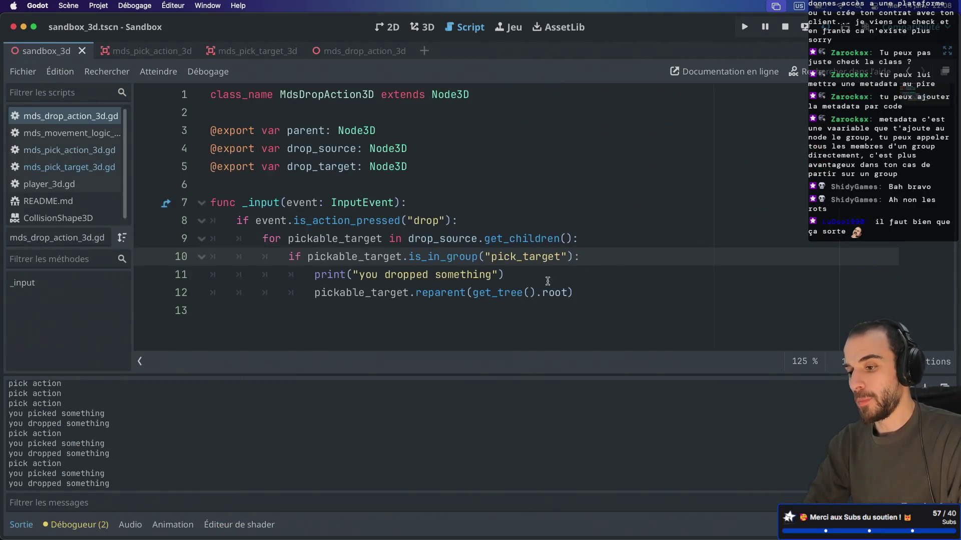
- Look up the SceneTree.root documentation for the reparent argument
{"action": "left_click", "coordinate": [524, 276]}
{"action": "left_click_drag", "start_coordinate": [473, 292], "coordinate": [565, 290]}
{"action": "mouse_move", "coordinate": [565, 290]}
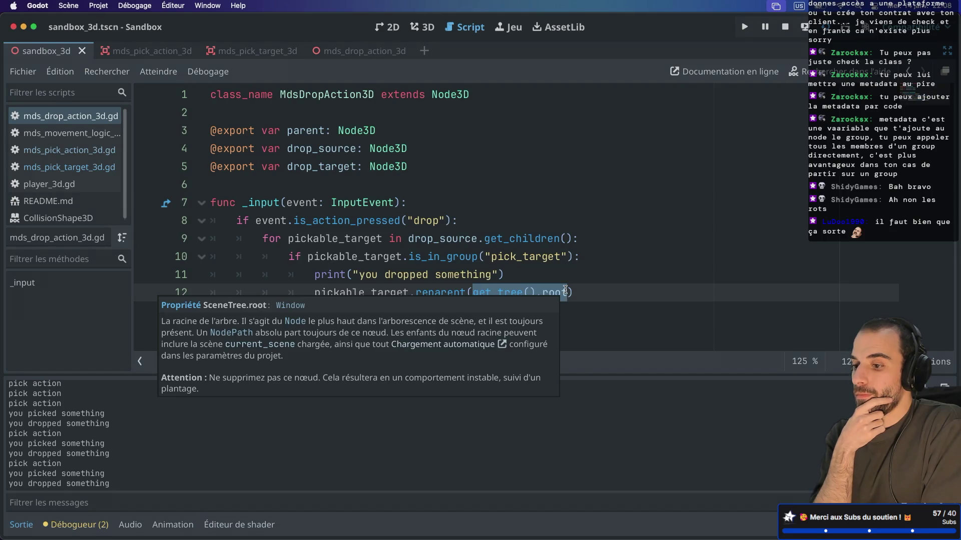
{"action": "left_click", "coordinate": [537, 266]}
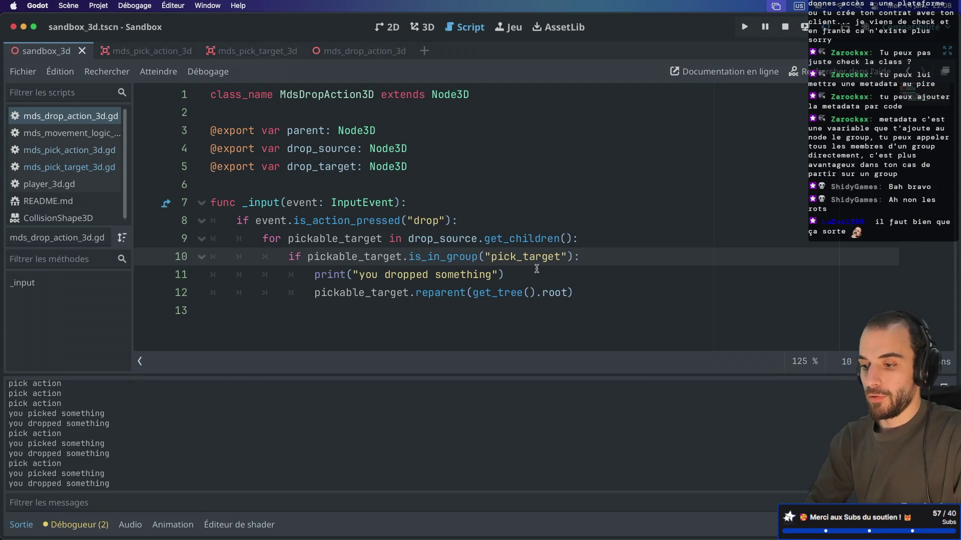
- Add a '# TODO find a way to handle drop in "world" node' comment and save
{"action": "left_click", "coordinate": [537, 268]}
{"action": "key", "text": "Return"}
{"action": "type", "text": "# TODO:"}
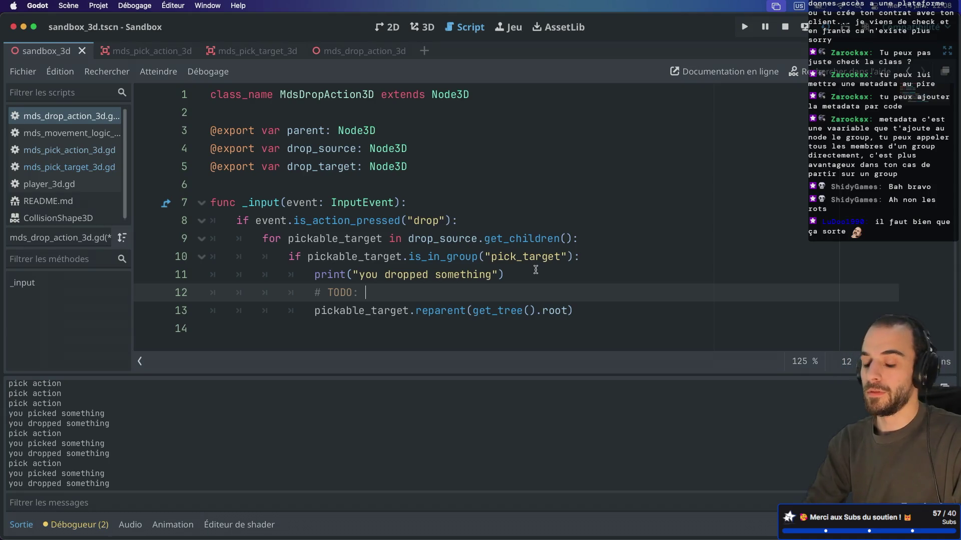
{"action": "type", "text": "find a"}
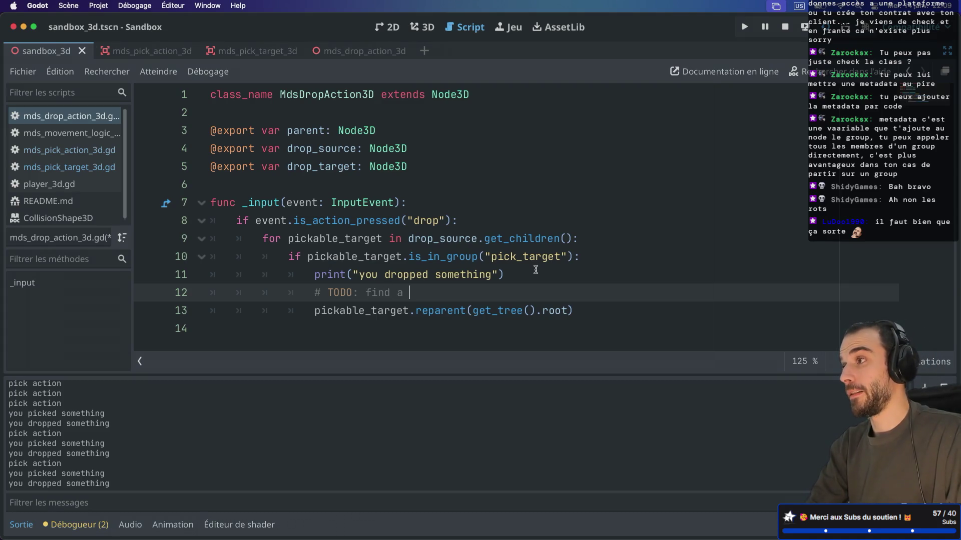
{"action": "type", "text": " way to handle "}
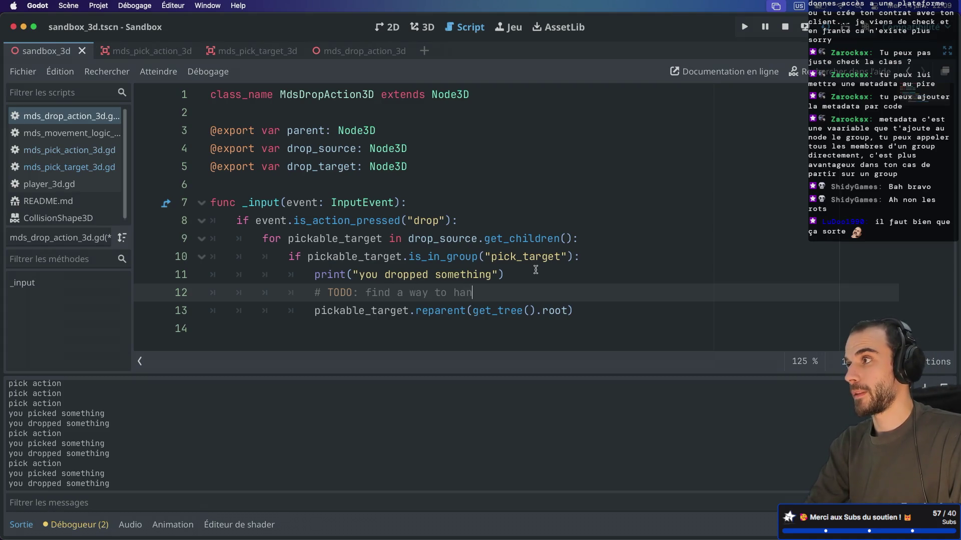
{"action": "type", "text": "drop"}
{"action": "key", "text": "BackSpace"}
{"action": "type", "text": "in "}
{"action": "type", "text": " \"world\"nnode"}
{"action": "key", "text": "Left"}
{"action": "key", "text": "Left"}
{"action": "key", "text": "Left"}
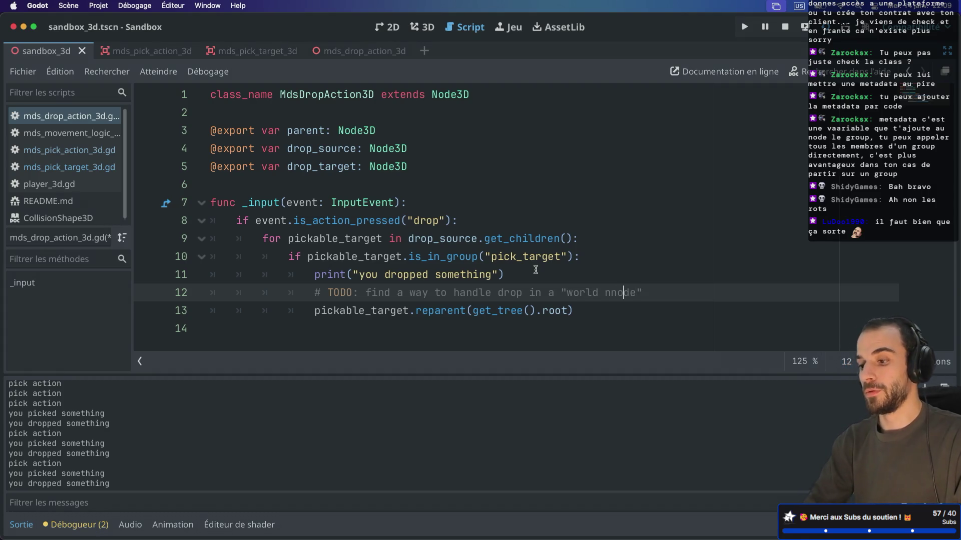
{"action": "key", "text": "BackSpace"}
{"action": "key", "text": "ctrl+s"}
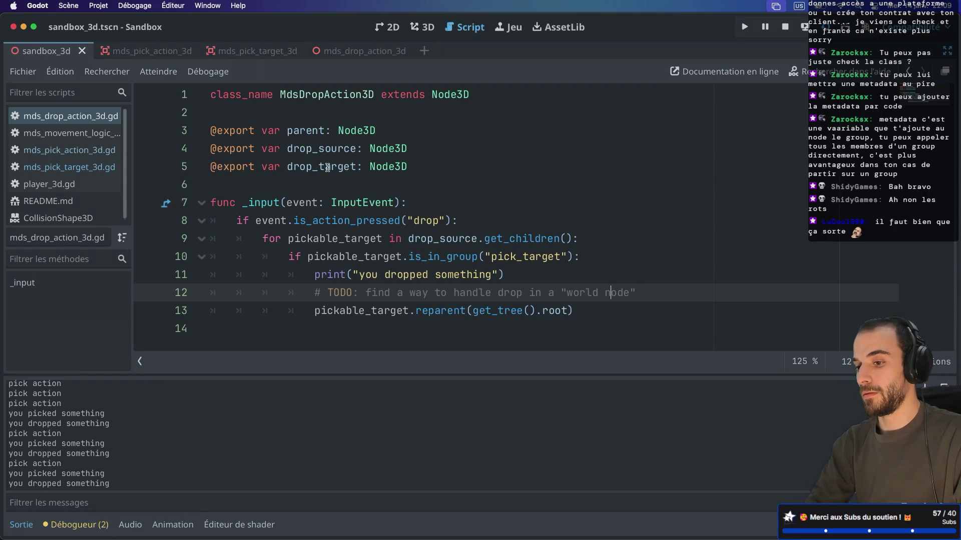
- Replace get_tree().root with drop_target in the reparent call and restore the docks
{"action": "double_click", "coordinate": [327, 168]}
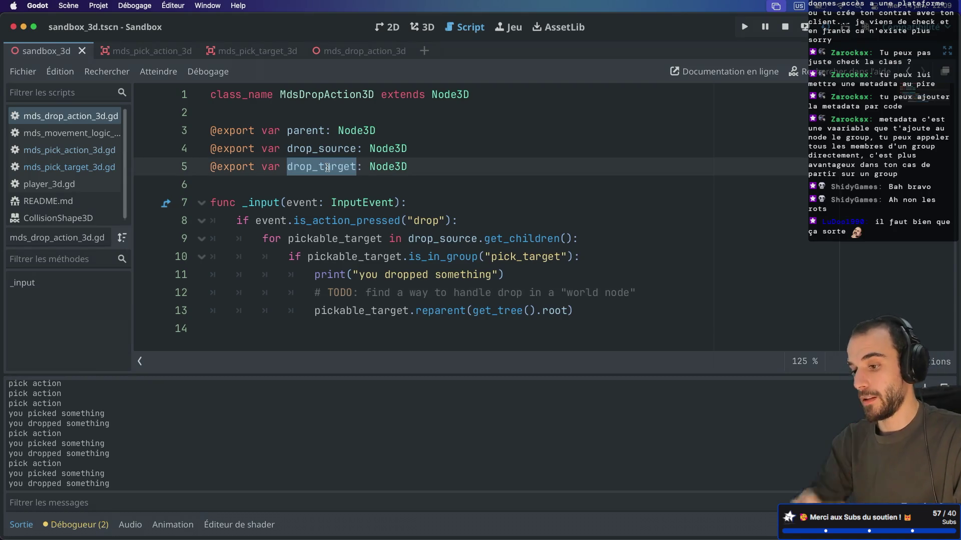
{"action": "left_click_drag", "start_coordinate": [473, 310], "coordinate": [566, 310]}
{"action": "key", "text": "BackSpace"}
{"action": "type", "text": "dro"}
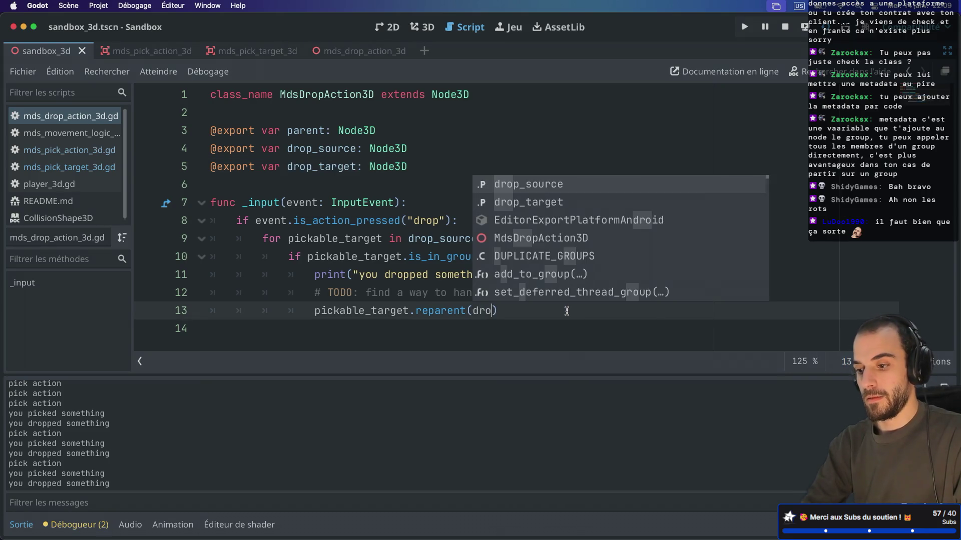
{"action": "key", "text": "Down"}
{"action": "key", "text": "Return"}
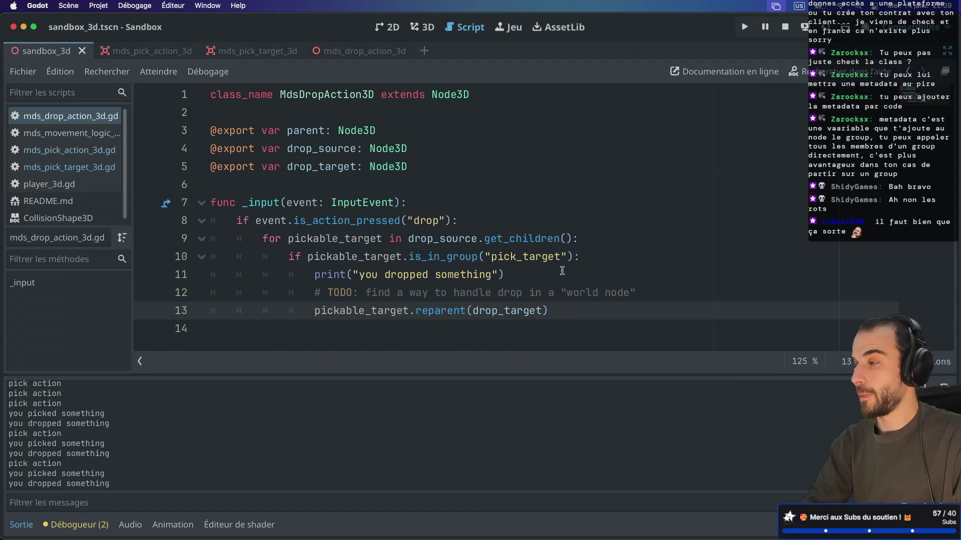
{"action": "key", "text": "ctrl+shift+F11"}
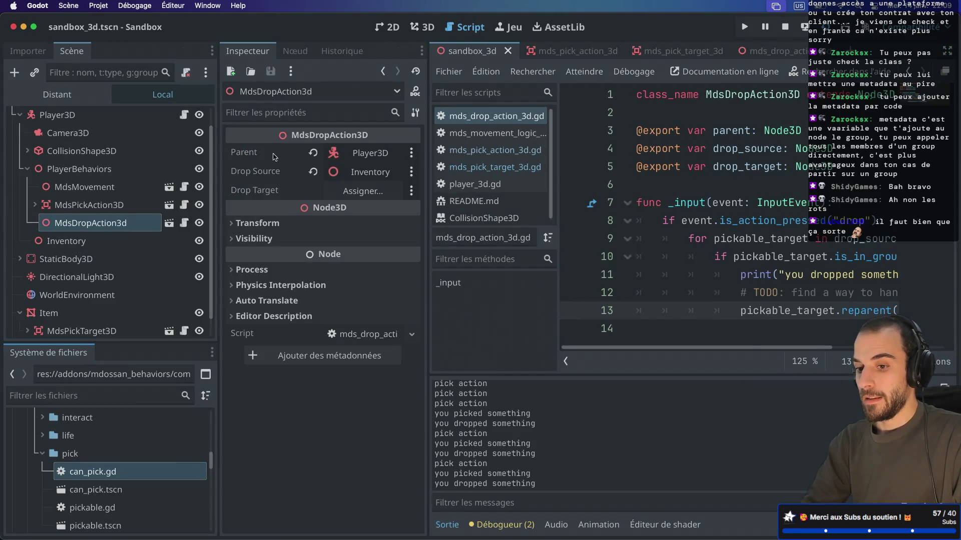
- Assign Sandbox3d as MdsDropAction3d's Drop Target, then save and run the scene
{"action": "left_click", "coordinate": [27, 191]}
{"action": "left_click", "coordinate": [28, 191]}
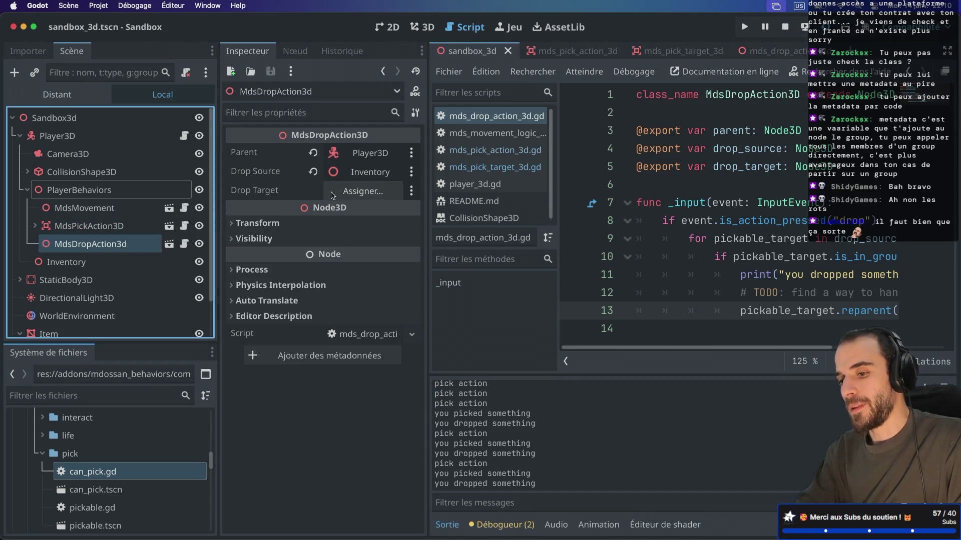
{"action": "left_click", "coordinate": [350, 193]}
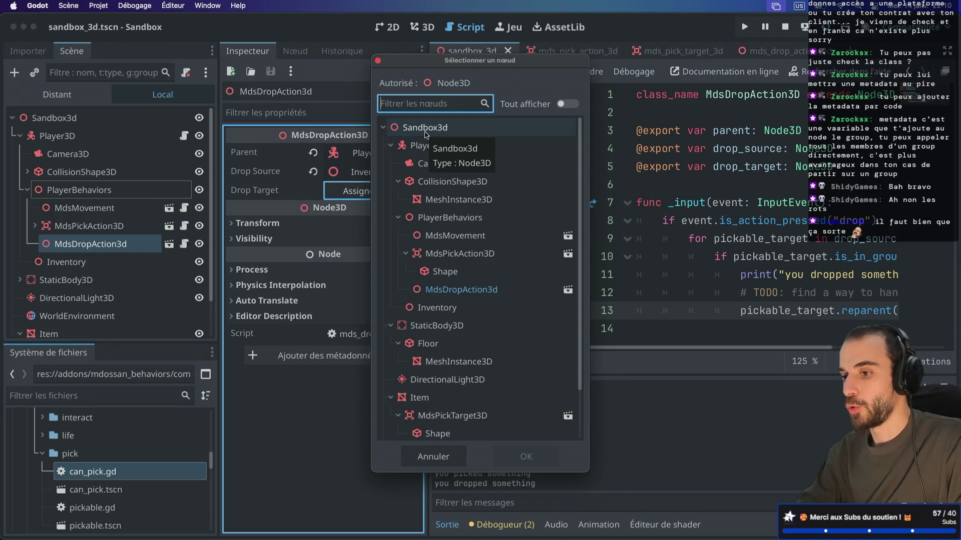
{"action": "double_click", "coordinate": [425, 132]}
{"action": "key", "text": "super+b"}
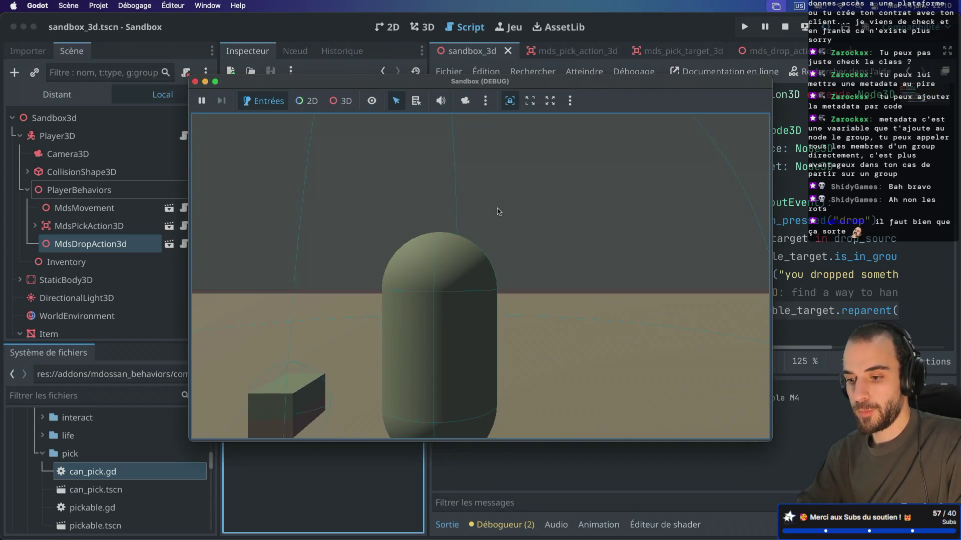
- In the remote tree, expand Player3D and its Inventory to see the held Item
{"action": "left_click", "coordinate": [72, 99]}
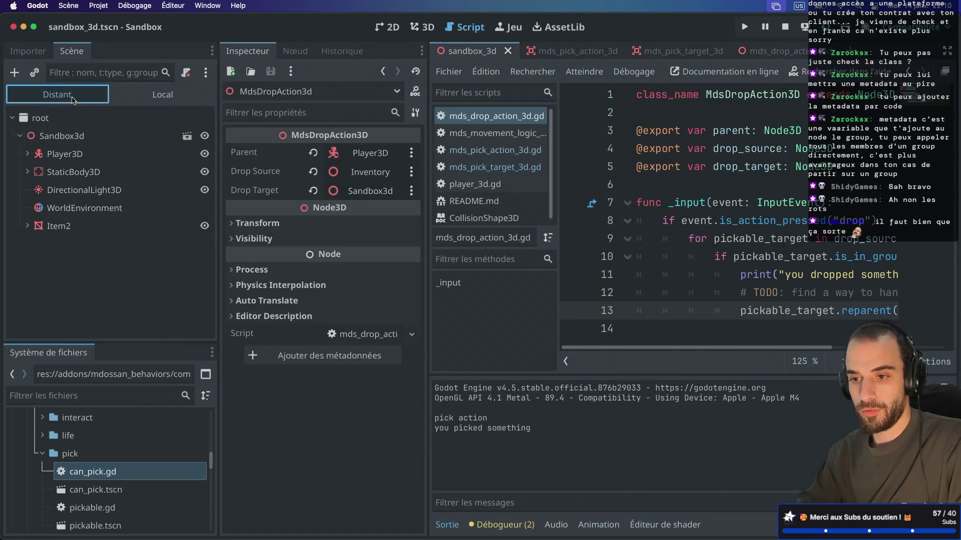
{"action": "left_click", "coordinate": [27, 153]}
{"action": "left_click", "coordinate": [35, 226]}
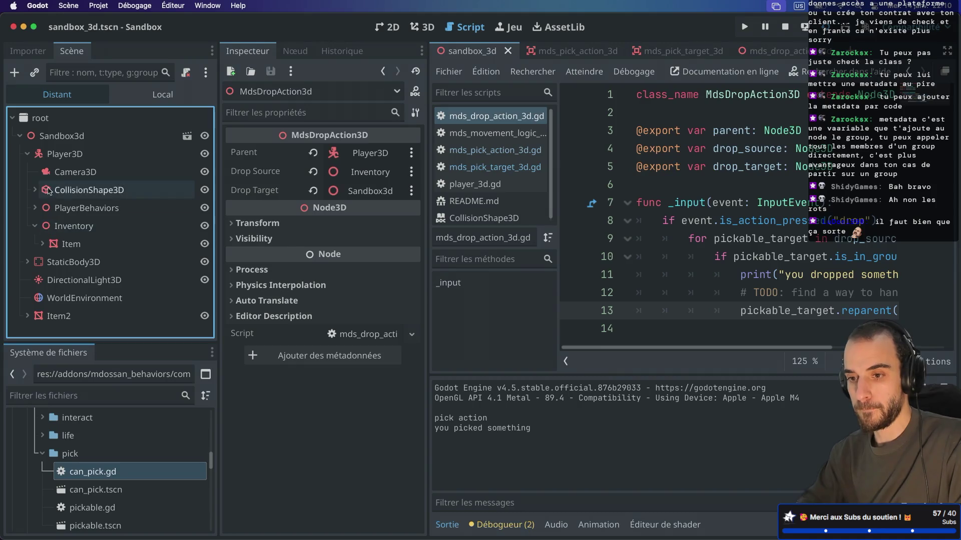
{"action": "left_click", "coordinate": [27, 154]}
- Switch to the running game window and drop the held box with Q
{"action": "key", "text": "super+Tab"}
{"action": "key", "text": "Left"}
{"action": "key", "text": "Down"}
{"action": "left_click", "coordinate": [584, 223]}
{"action": "key", "text": "q"}
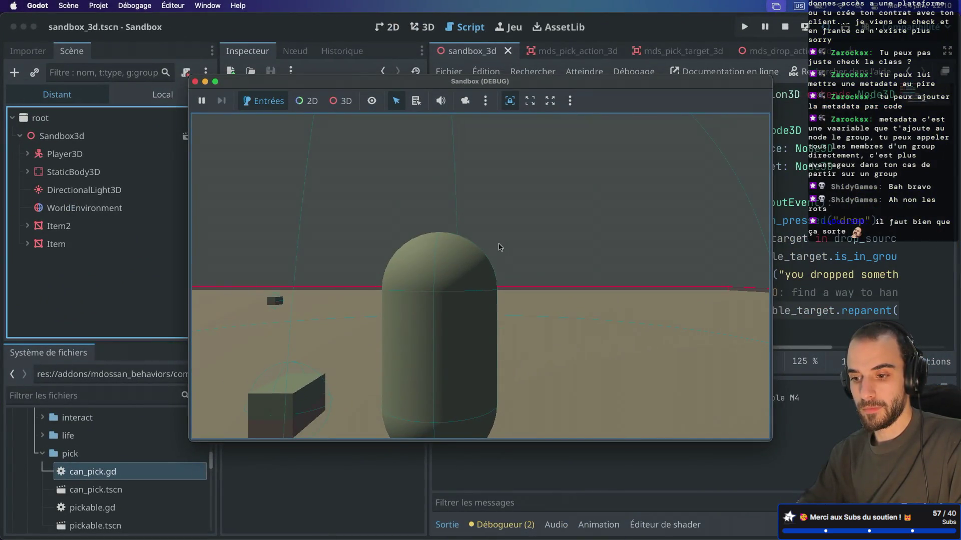
- Back in the editor, re-expand Sandbox3d and Player3D and inspect Player3D's live properties
{"action": "left_click", "coordinate": [57, 244]}
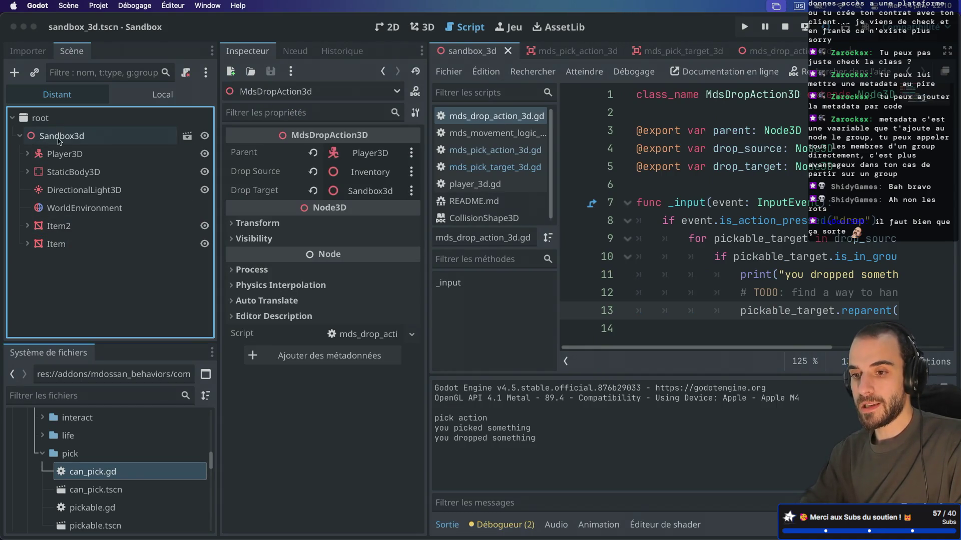
{"action": "left_click", "coordinate": [20, 137]}
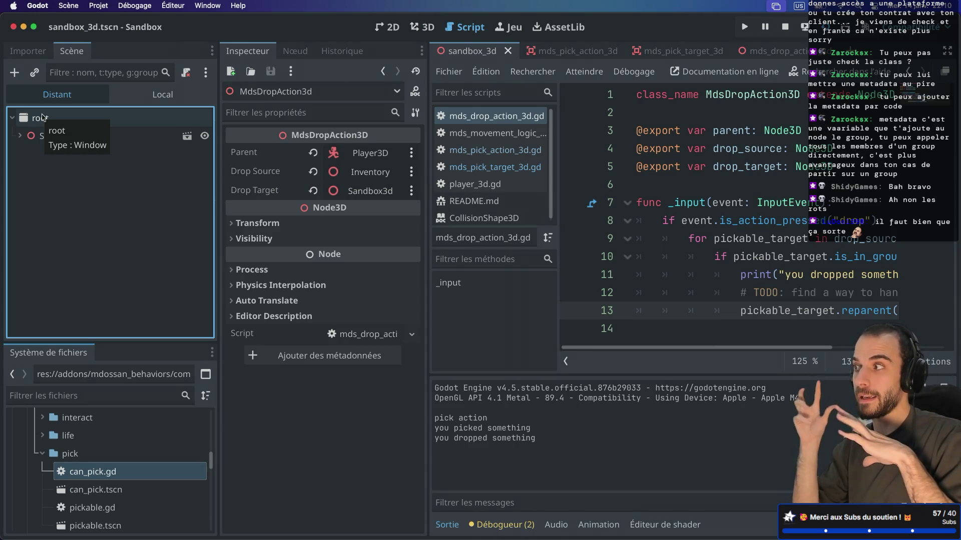
{"action": "left_click", "coordinate": [20, 137]}
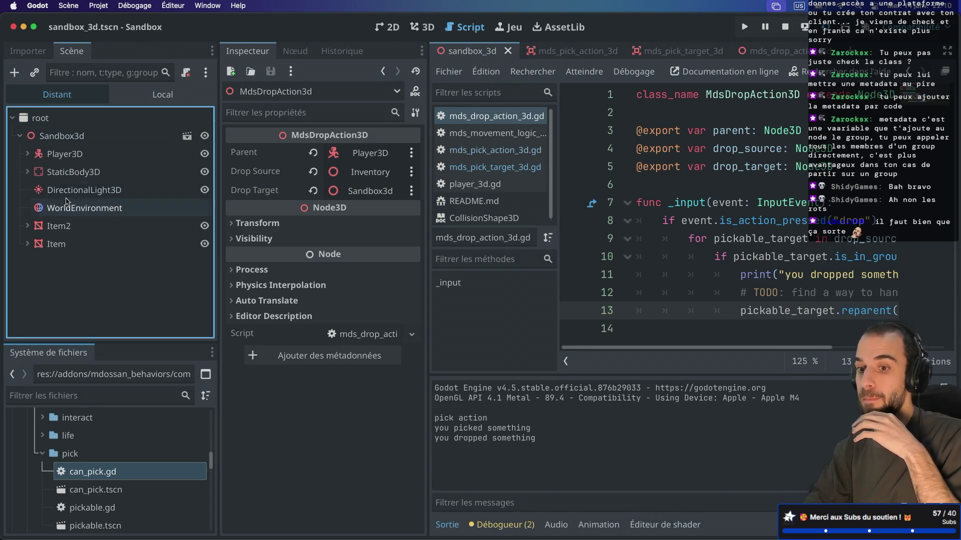
{"action": "left_click", "coordinate": [27, 154]}
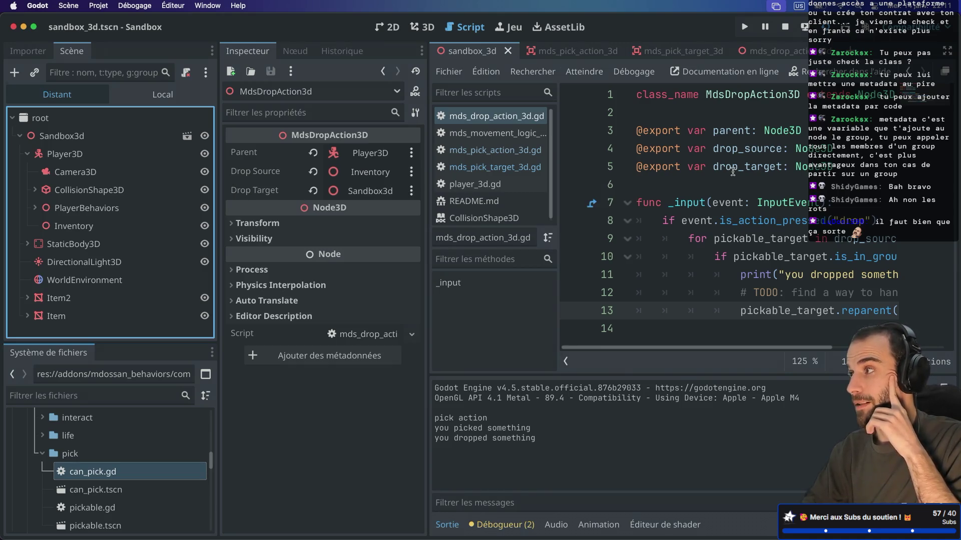
{"action": "left_click", "coordinate": [115, 153]}
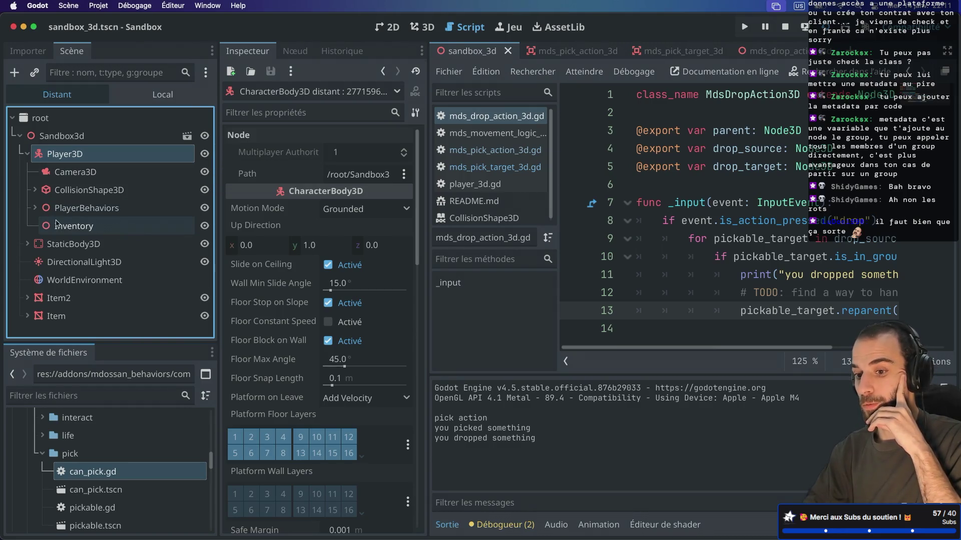
- Expand PlayerBehaviors in the remote tree, then hide the docks to focus on the drop script
{"action": "left_click", "coordinate": [33, 209]}
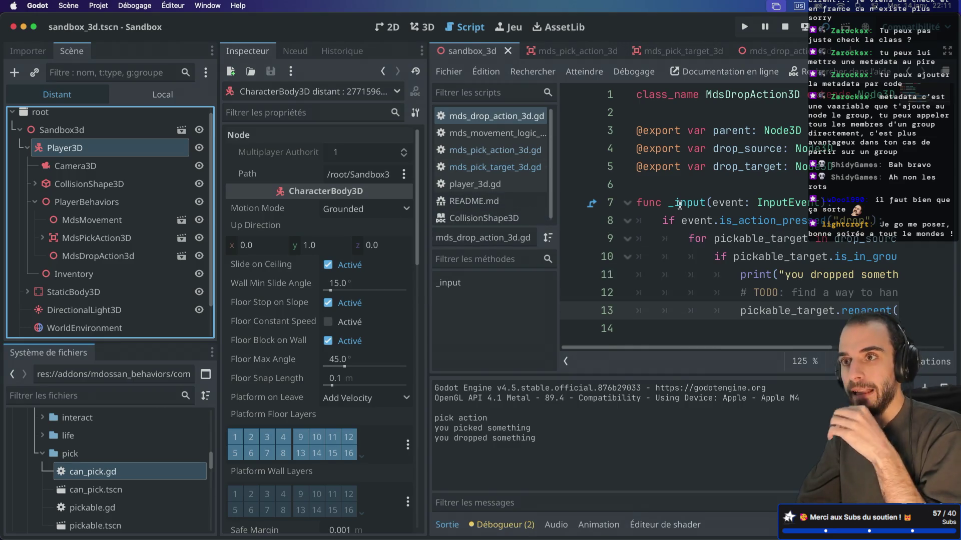
{"action": "mouse_move", "coordinate": [679, 205]}
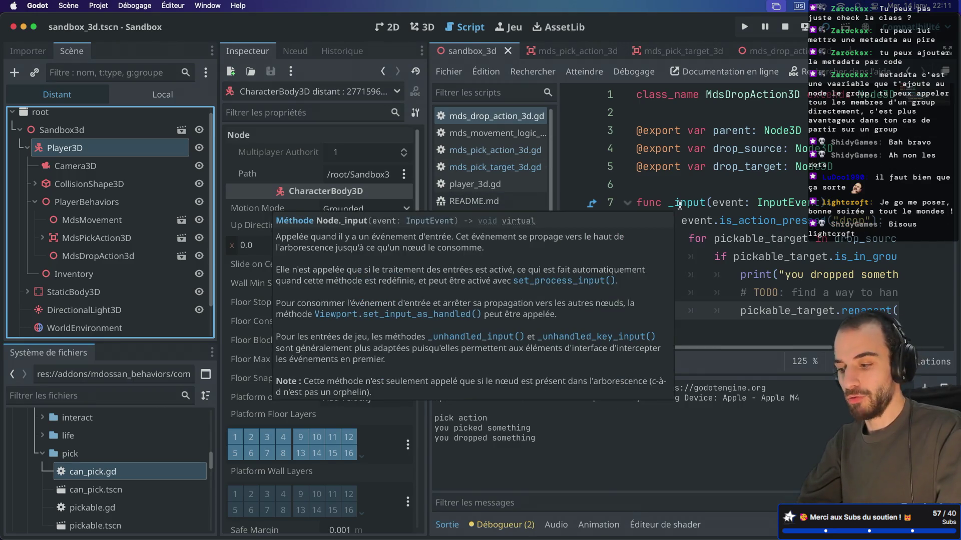
{"action": "key", "text": "ctrl+super+d"}
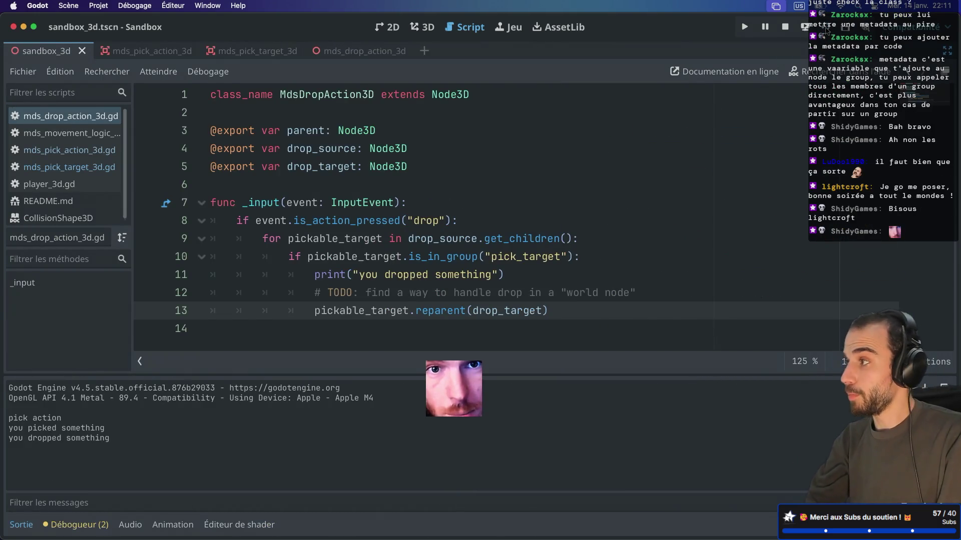
- Run the sandbox scene, pick up and drop a box with E, then move the player with D
{"action": "left_click", "coordinate": [825, 31]}
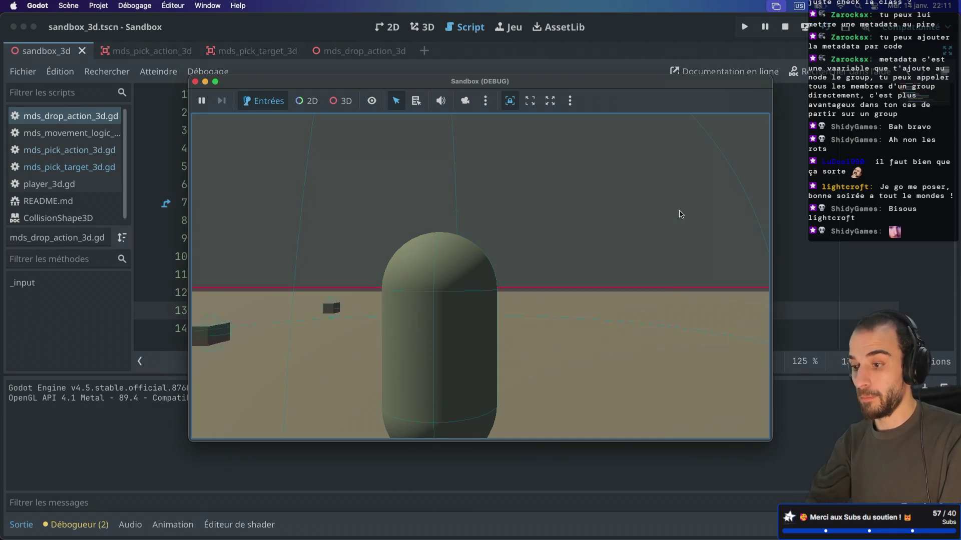
{"action": "key", "text": "e"}
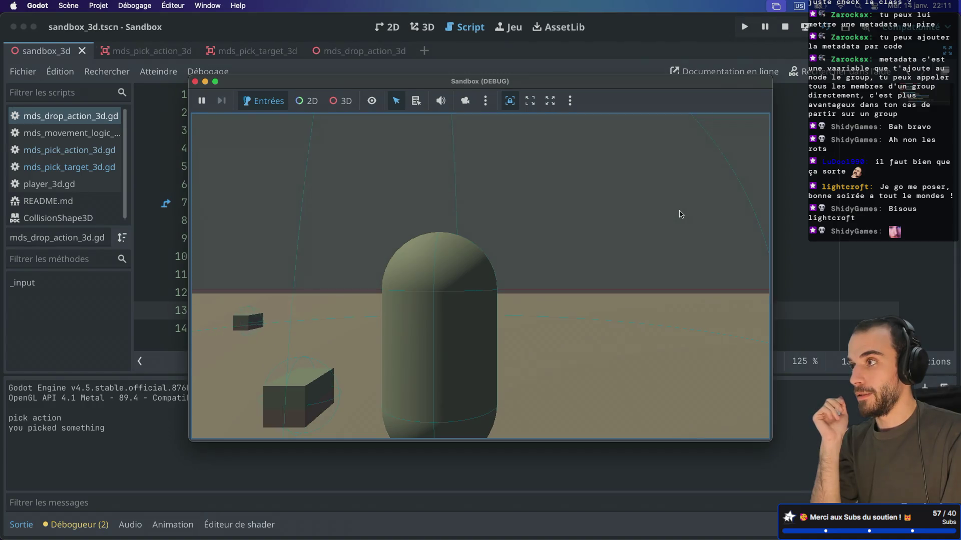
{"action": "key", "text": "e"}
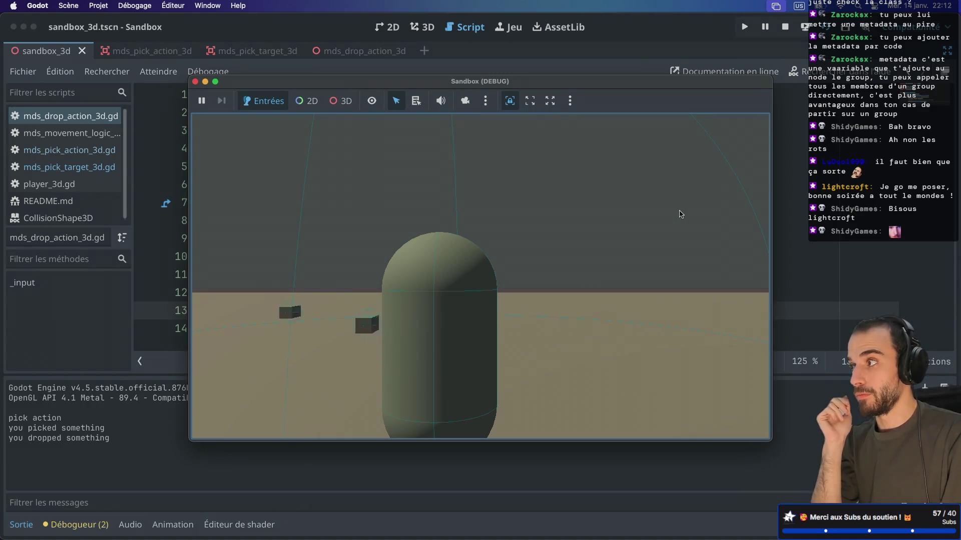
{"action": "key", "text": "d"}
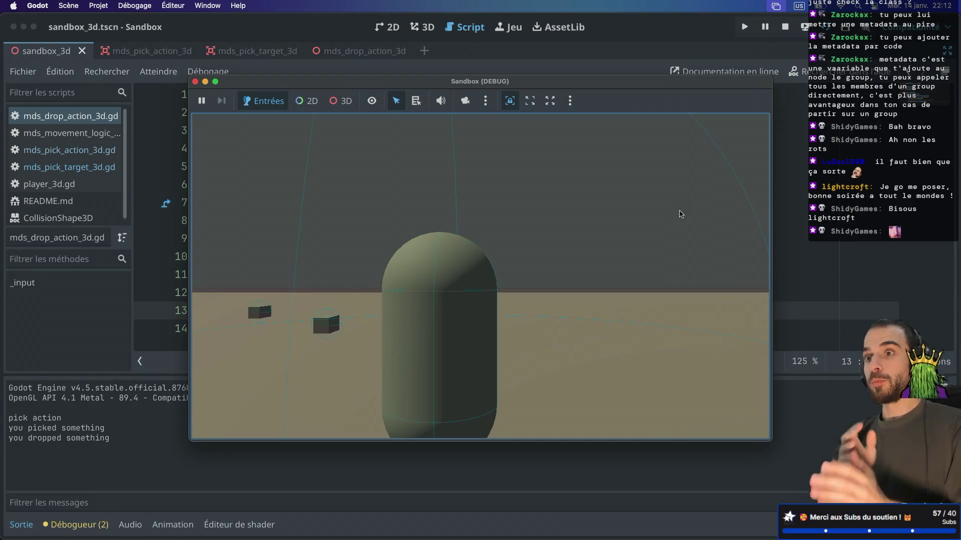